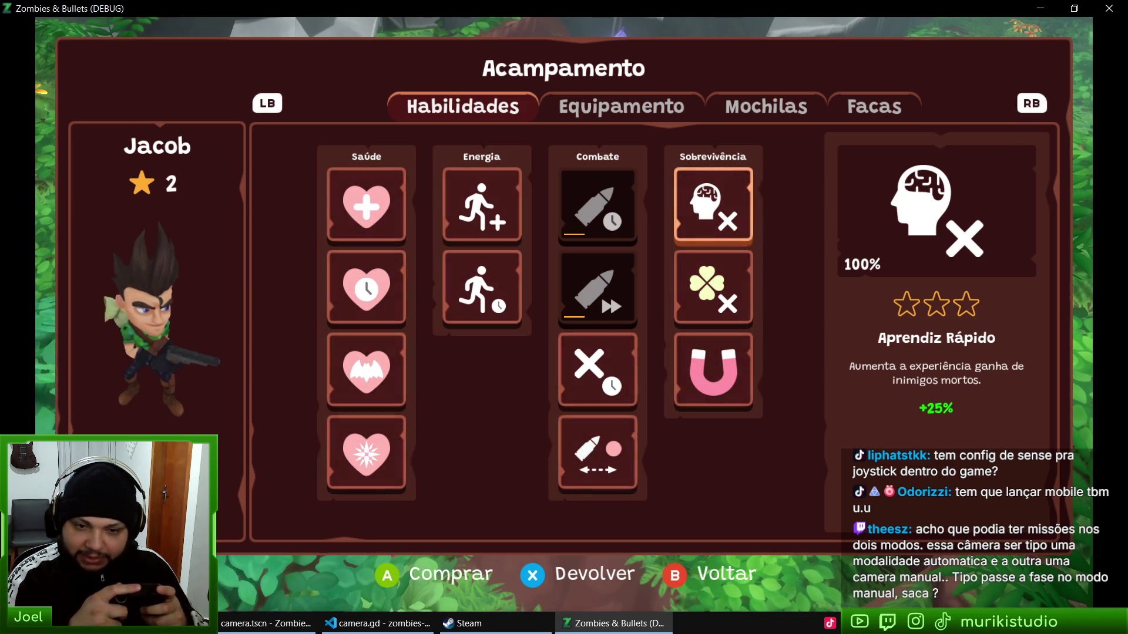
Step: Move through the Habilidades grid to the Energia skills and buy Recuperação de Energia
{"action": "key", "text": "Down"}
{"action": "key", "text": "Up"}
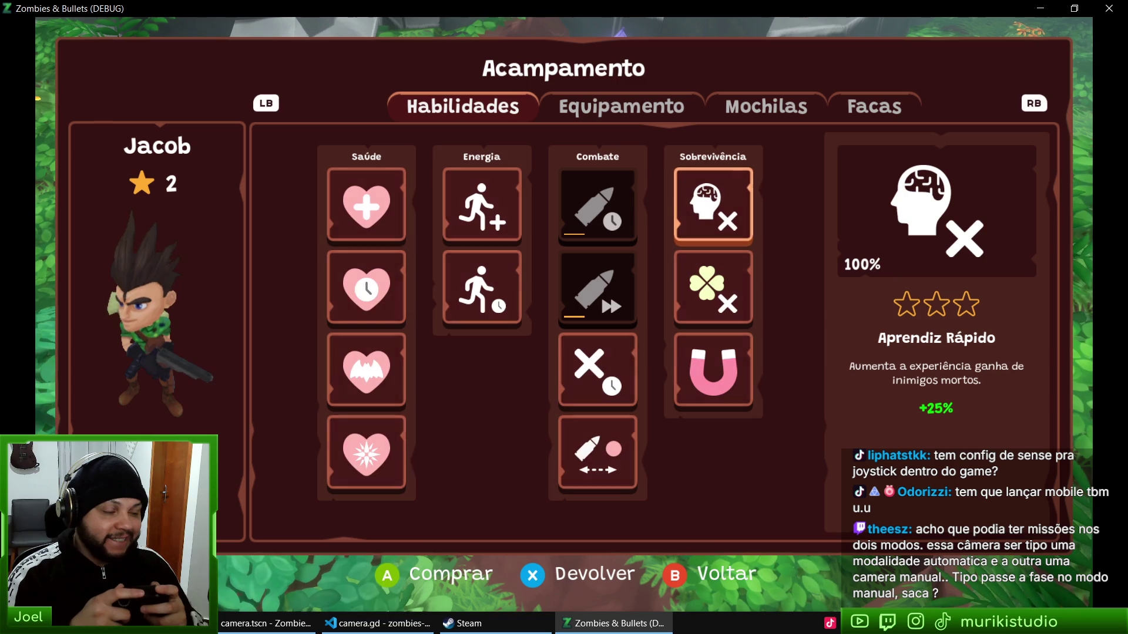
{"action": "key", "text": "Left"}
{"action": "key", "text": "Down"}
{"action": "key", "text": "Down"}
{"action": "key", "text": "Up"}
{"action": "key", "text": "Left"}
{"action": "key", "text": "Up"}
{"action": "key", "text": "Down"}
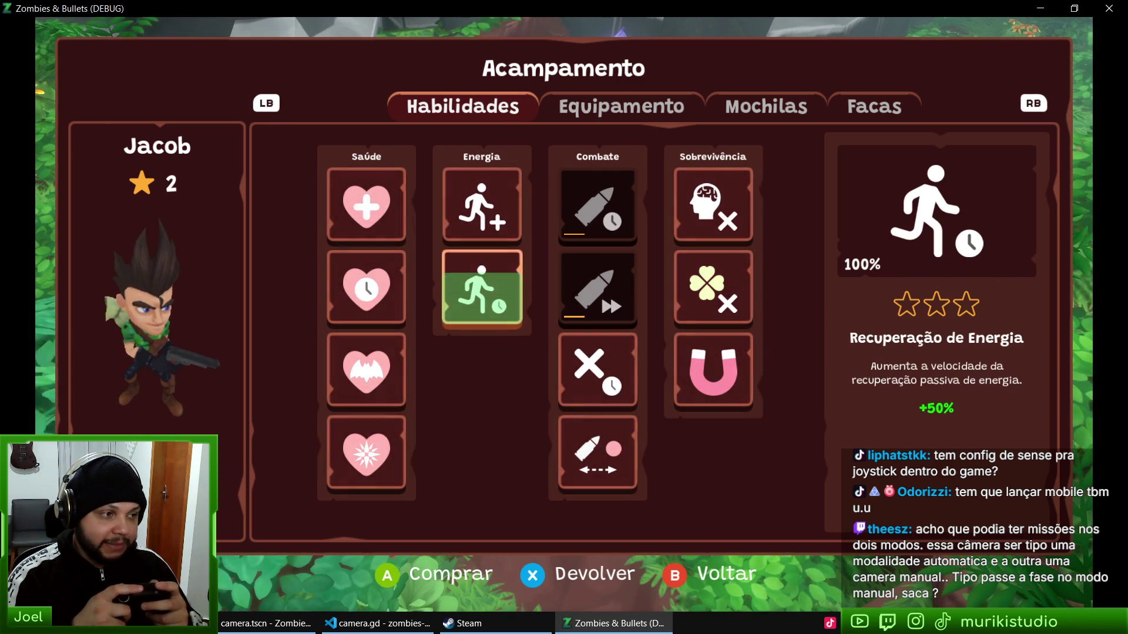
{"action": "key", "text": "Up"}
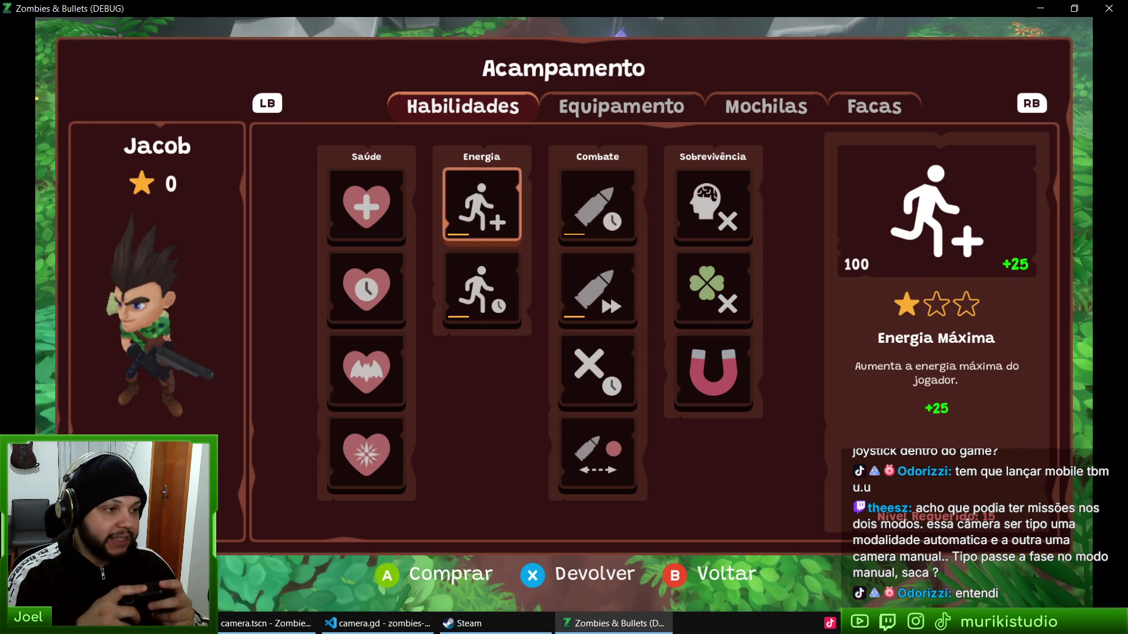
Step: Browse the Equipamento and Mochilas tabs, previewing Mochila dos Sonhos, then return to Habilidades
{"action": "key", "text": "Right"}
{"action": "key", "text": "e"}
{"action": "key", "text": "e"}
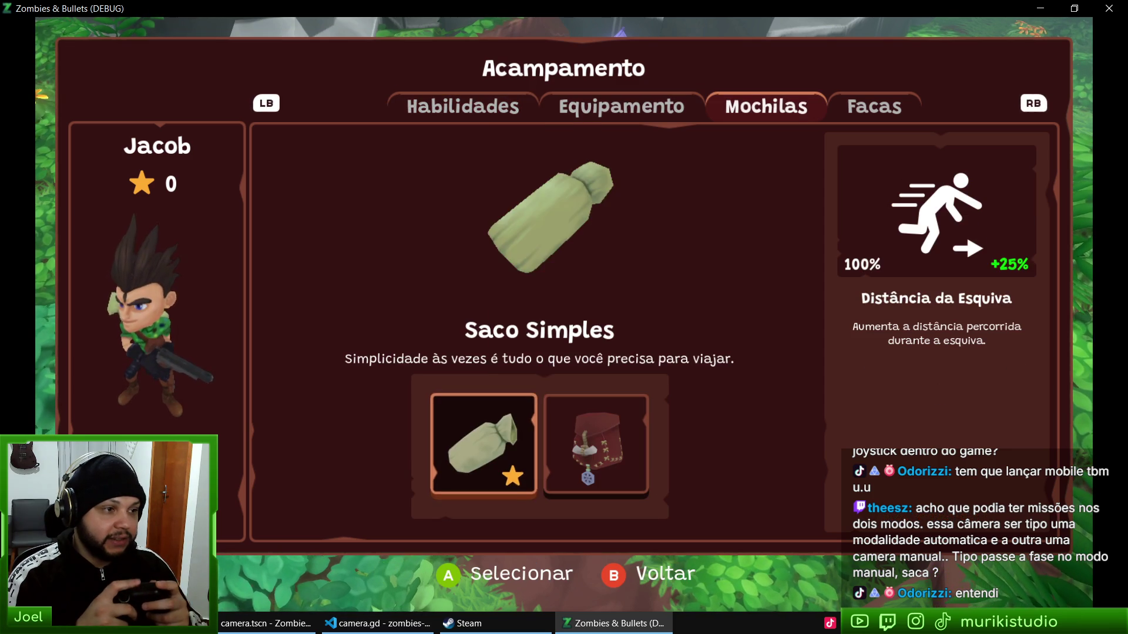
{"action": "left_click", "coordinate": [596, 445]}
{"action": "key", "text": "e"}
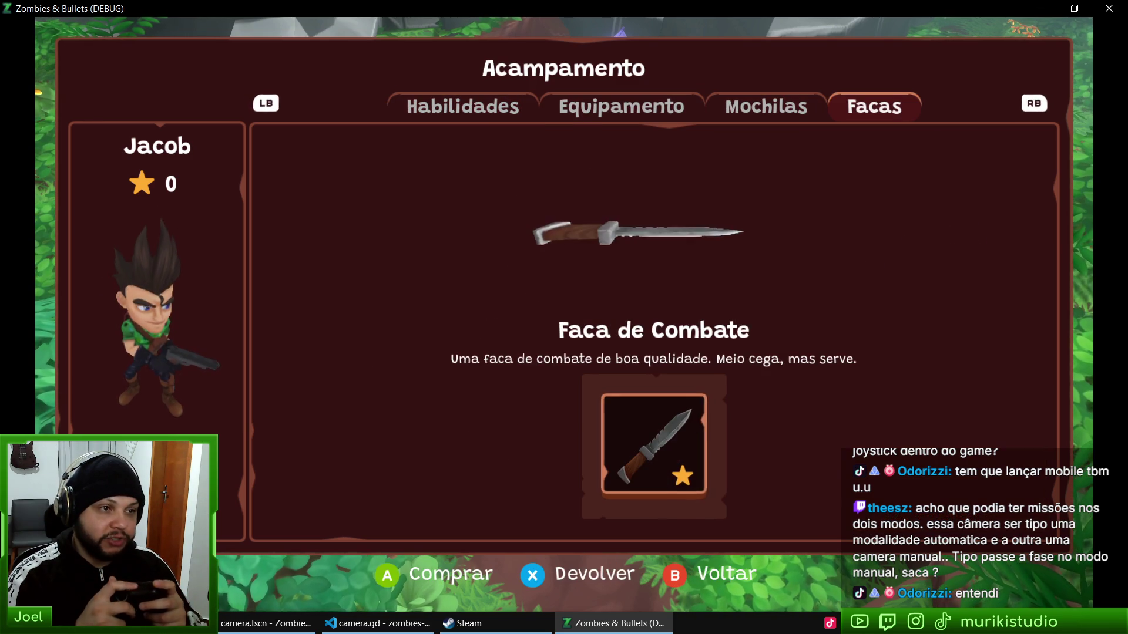
{"action": "key", "text": "q"}
{"action": "key", "text": "q"}
{"action": "key", "text": "q"}
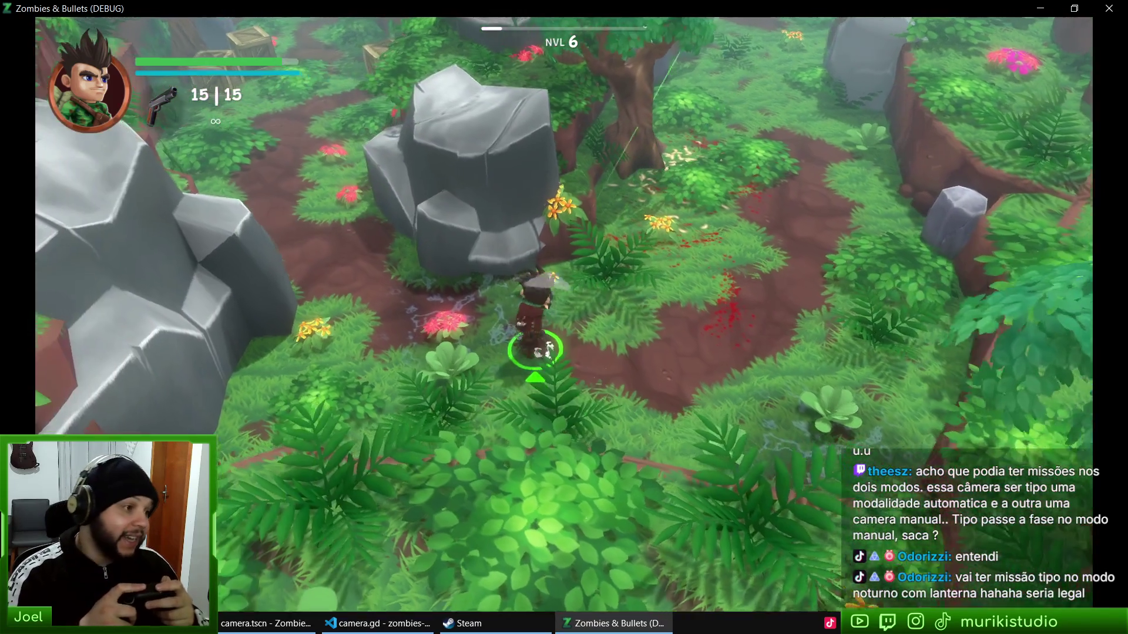
Step: Close the DEBUG game window with Alt+F4 to return to the Godot editor
{"action": "key", "text": "alt+F4"}
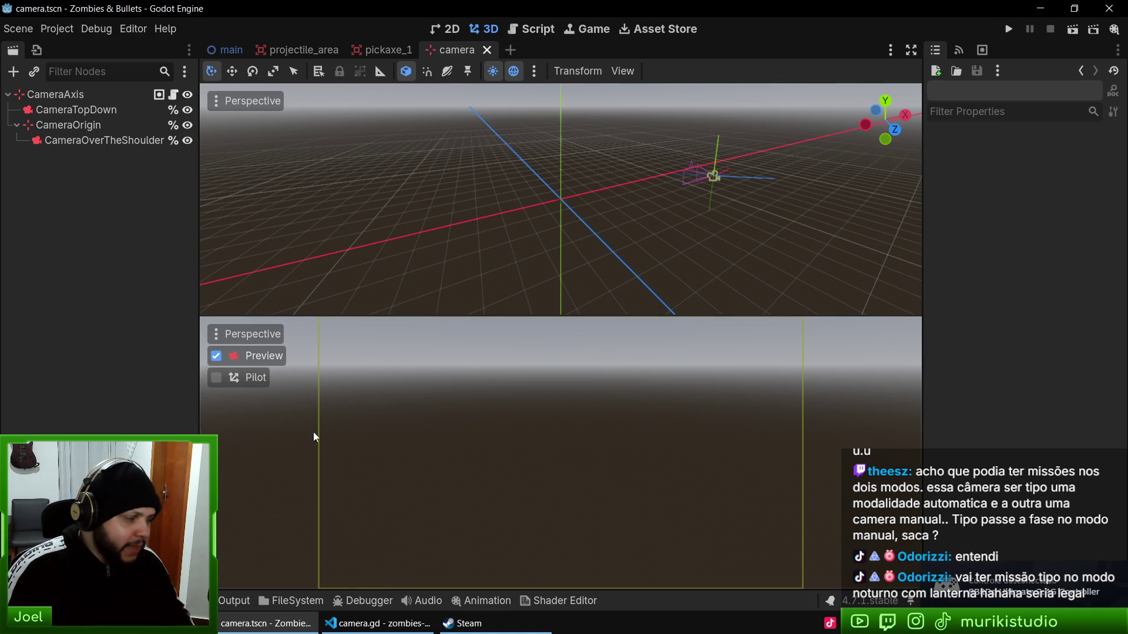
Step: Close camera.tscn, open grove_1.tscn through quick scene search, and look around the grove
{"action": "left_click", "coordinate": [487, 49]}
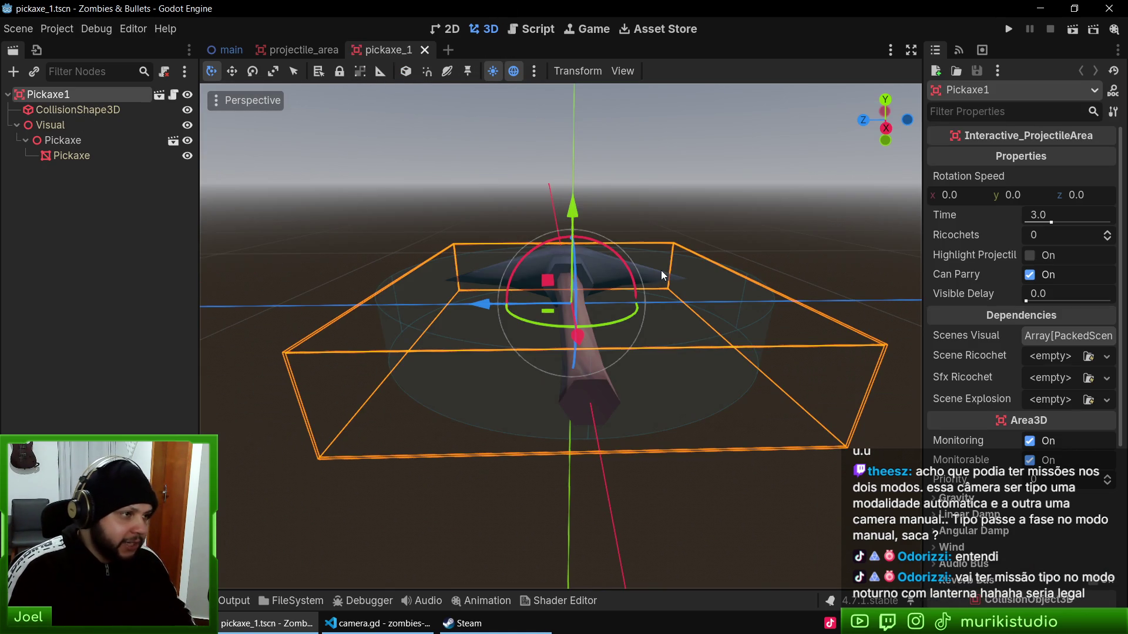
{"action": "key", "text": "ctrl+shift+o"}
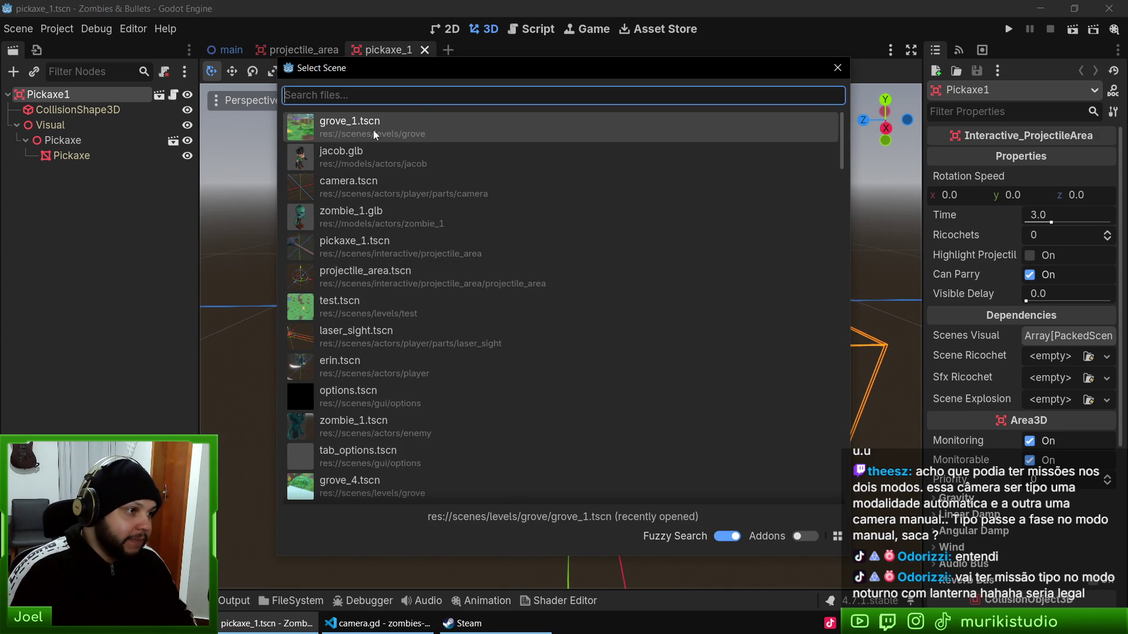
{"action": "key", "text": "Return"}
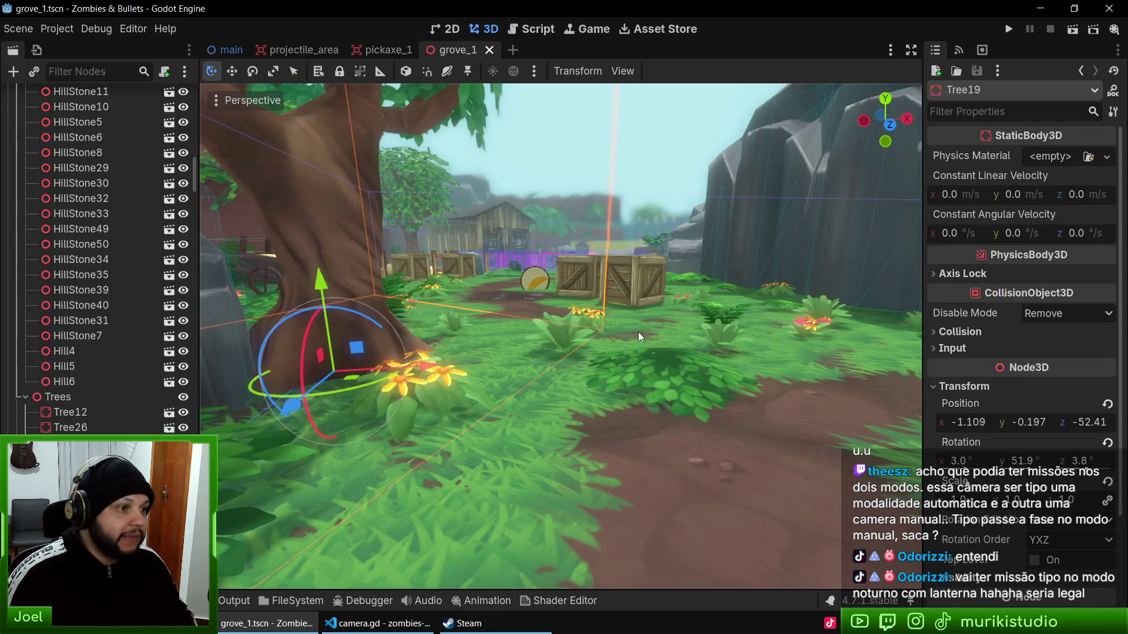
{"action": "mouse_move", "coordinate": [640, 337]}
{"action": "left_mouse_down"}
{"action": "mouse_move", "coordinate": [529, 329]}
{"action": "mouse_move", "coordinate": [446, 341]}
{"action": "mouse_move", "coordinate": [423, 329]}
{"action": "mouse_move", "coordinate": [459, 335]}
{"action": "mouse_move", "coordinate": [554, 311]}
{"action": "left_mouse_up"}
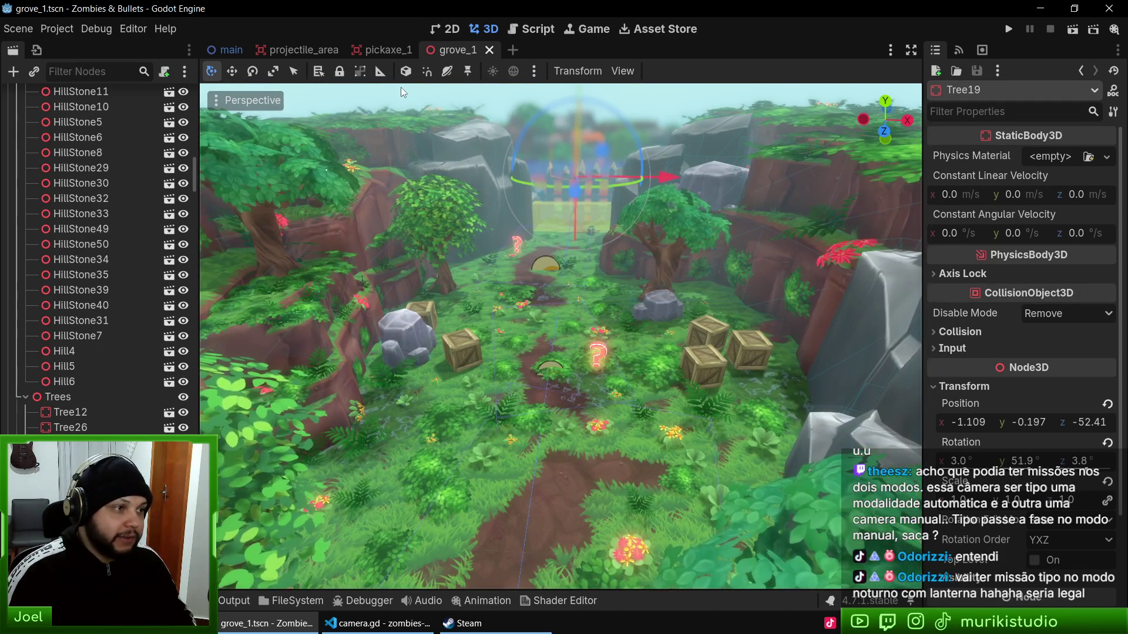
Step: Open grove.tres and darken its Background Color from light blue to dark navy
{"action": "left_click", "coordinate": [418, 124]}
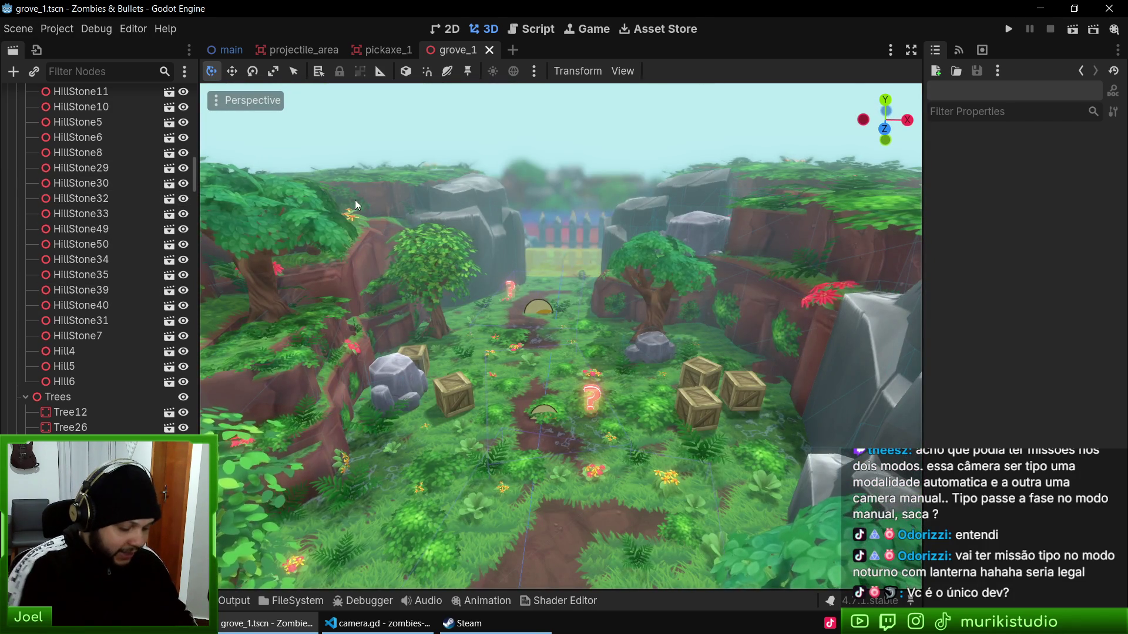
{"action": "key", "text": "shift+alt+o"}
{"action": "type", "text": "enviro"}
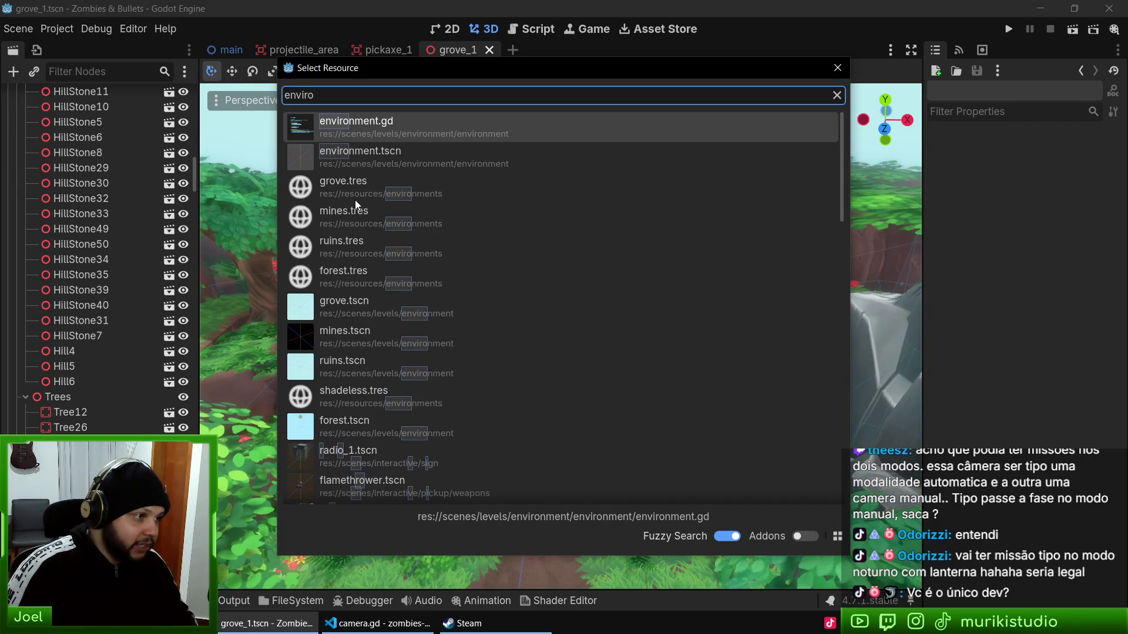
{"action": "double_click", "coordinate": [355, 199]}
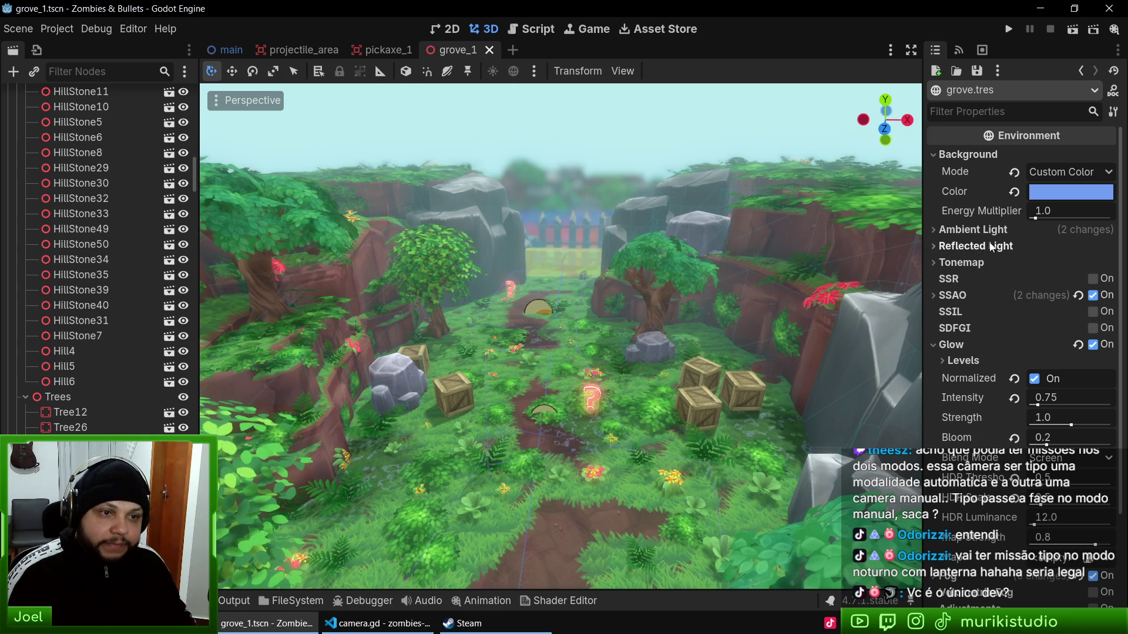
{"action": "left_click", "coordinate": [1064, 192]}
{"action": "left_click_drag", "start_coordinate": [1112, 305], "coordinate": [1116, 385]}
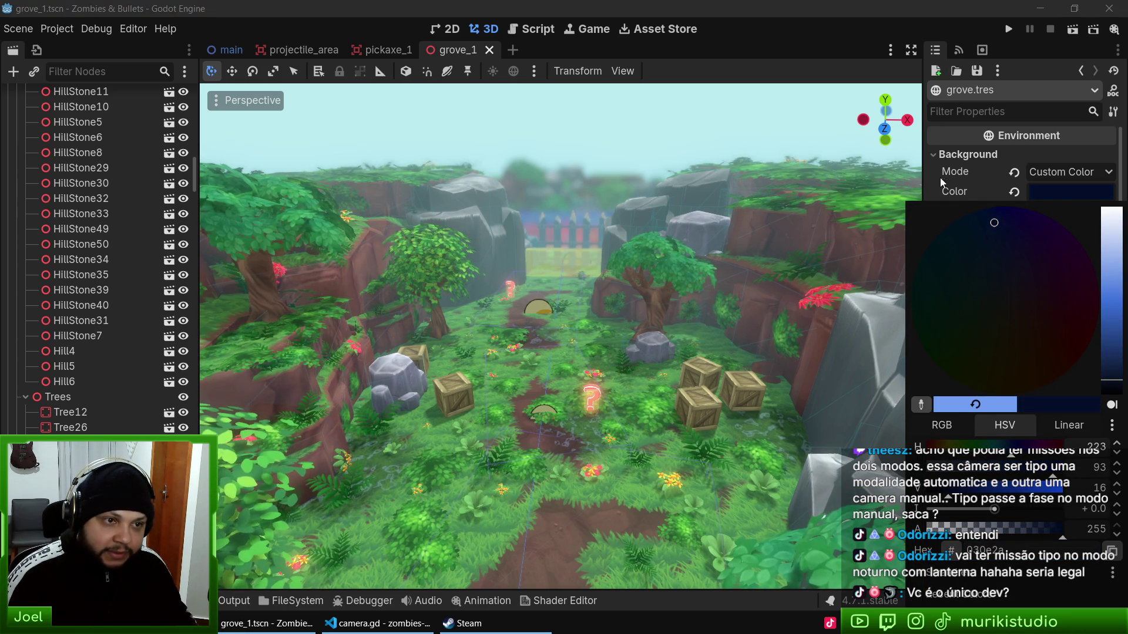
{"action": "left_click", "coordinate": [940, 177]}
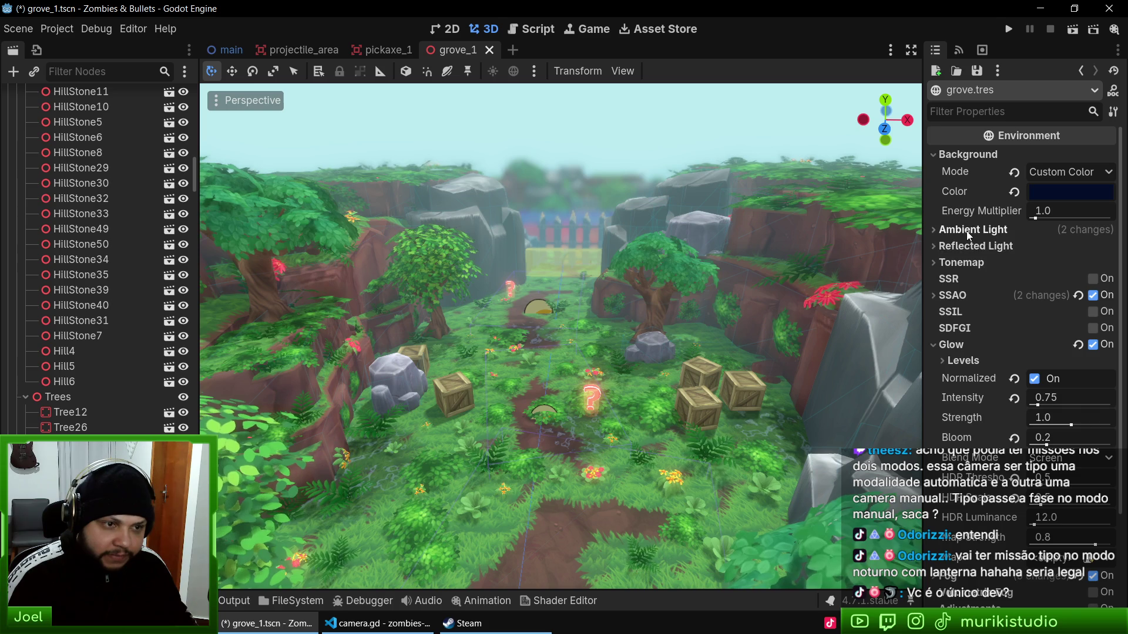
Step: Collapse the Ambient Light and Background sections in the grove.tres Inspector
{"action": "left_click", "coordinate": [999, 230]}
{"action": "left_click", "coordinate": [998, 231]}
{"action": "scroll", "coordinate": [592, 262], "scroll_direction": "down", "scroll_amount": 5}
{"action": "scroll", "coordinate": [598, 268], "scroll_direction": "up", "scroll_amount": 5}
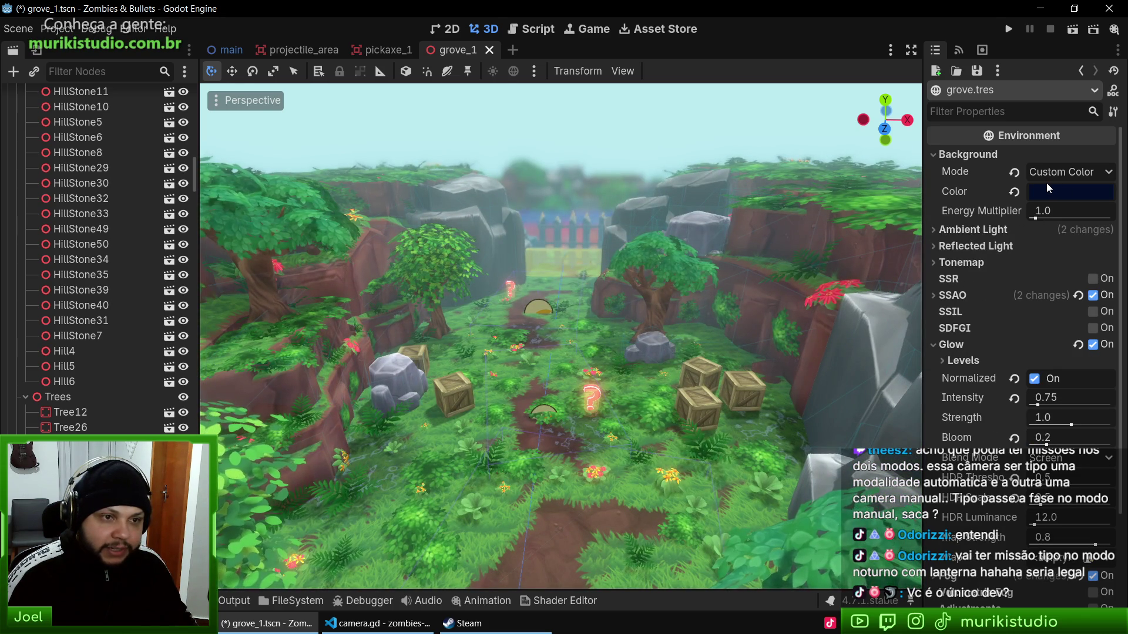
{"action": "left_click", "coordinate": [954, 155]}
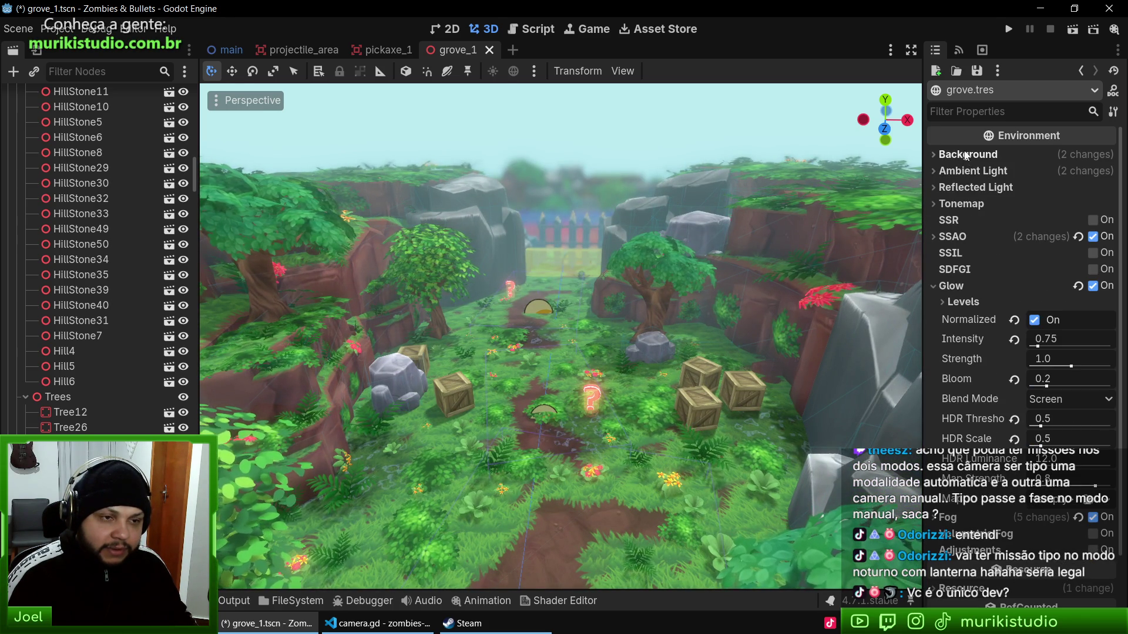
{"action": "scroll", "coordinate": [107, 180], "scroll_direction": "up", "scroll_amount": 15}
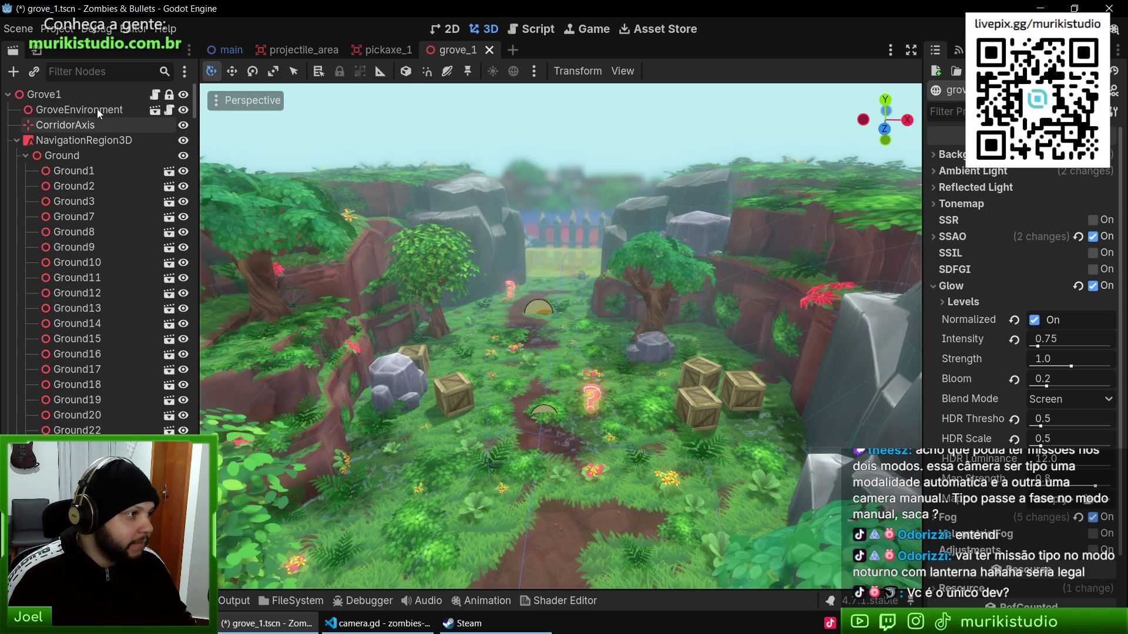
{"action": "left_click", "coordinate": [104, 110]}
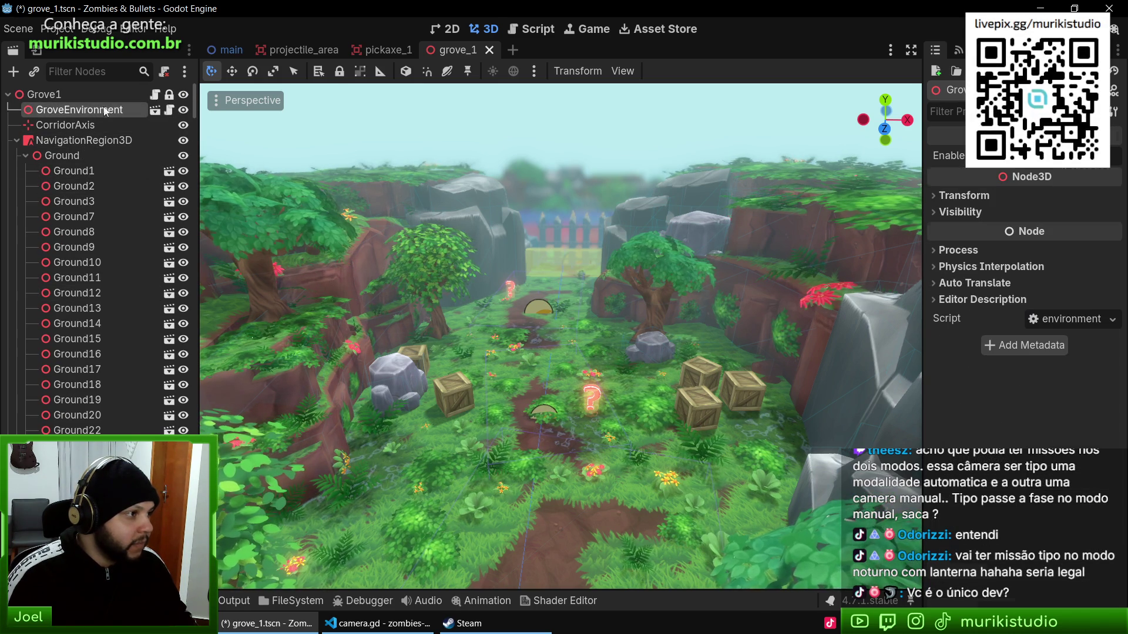
{"action": "left_click", "coordinate": [155, 112]}
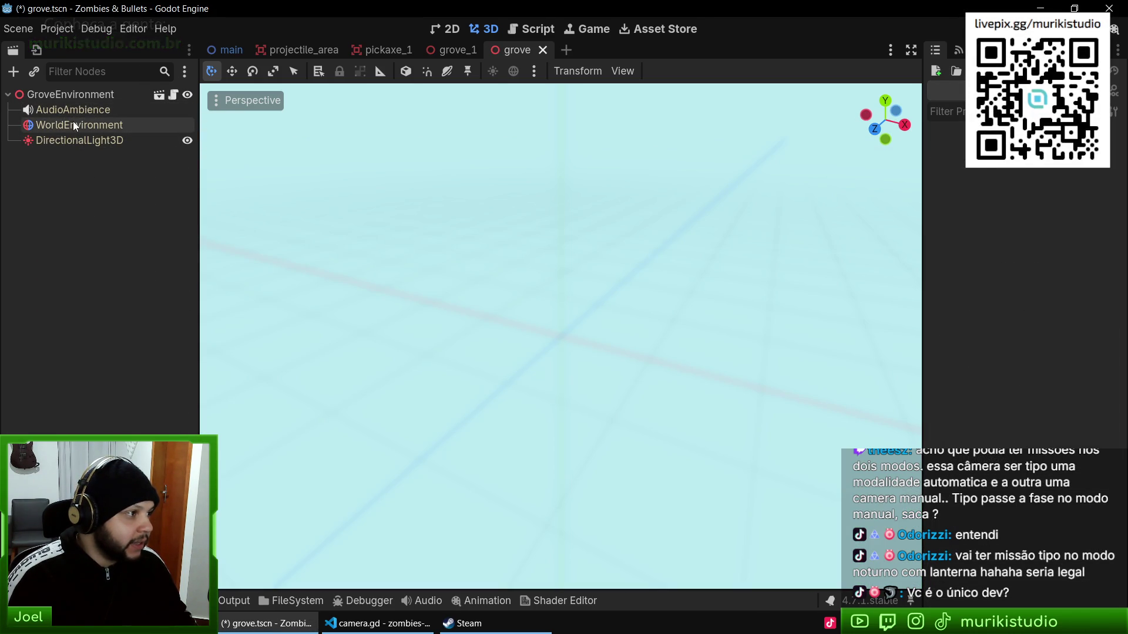
{"action": "left_click", "coordinate": [73, 124]}
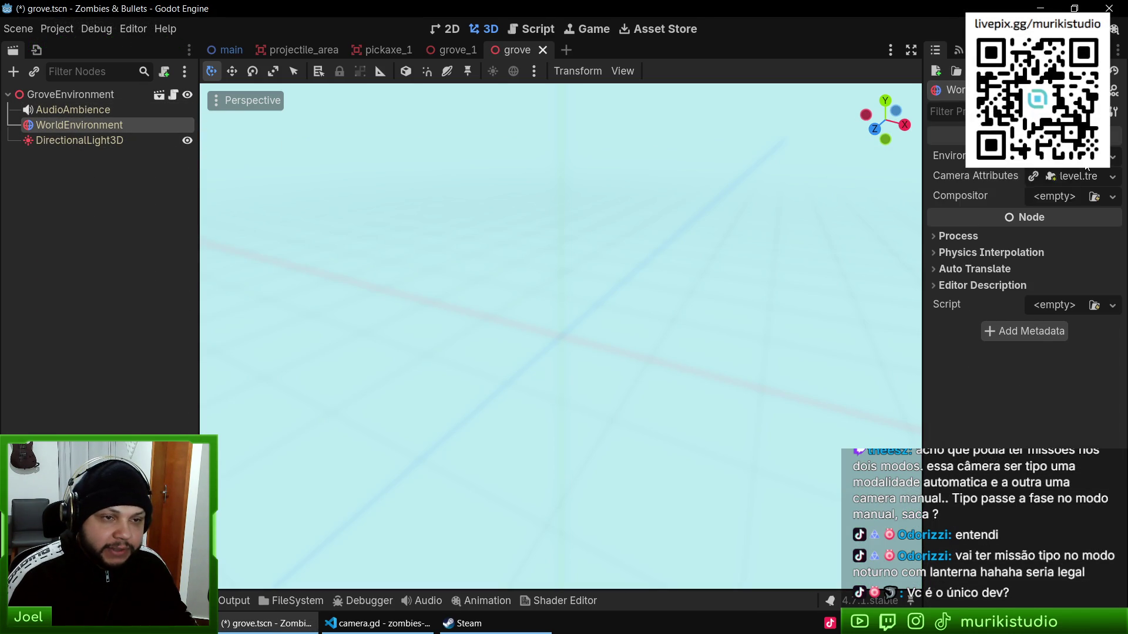
{"action": "left_click", "coordinate": [1051, 157]}
{"action": "left_click", "coordinate": [959, 177]}
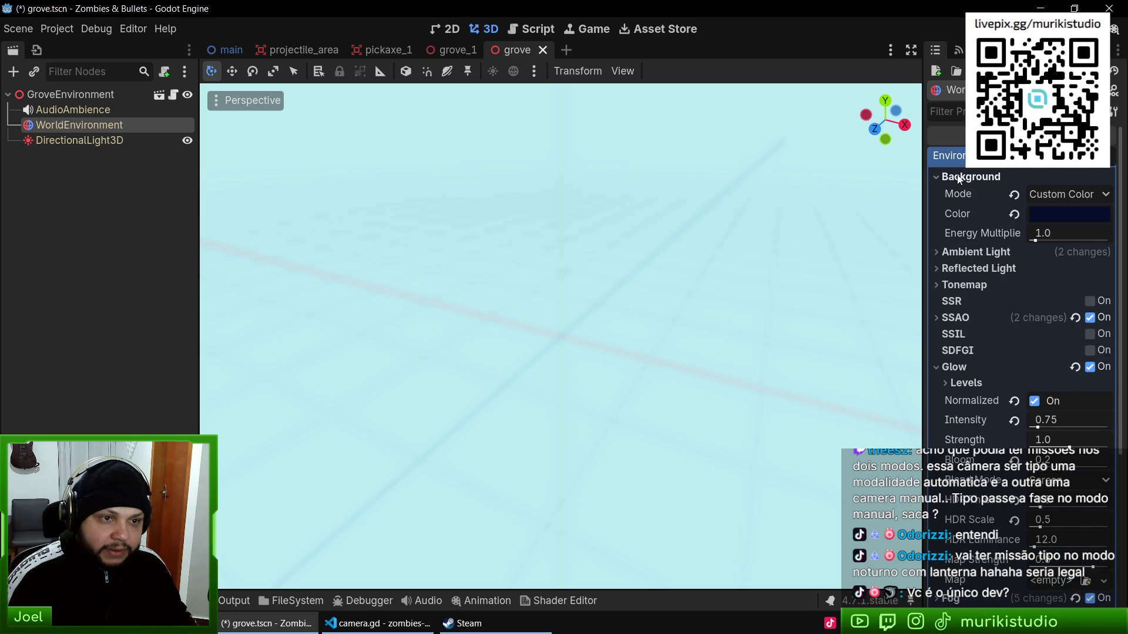
{"action": "left_click", "coordinate": [959, 177]}
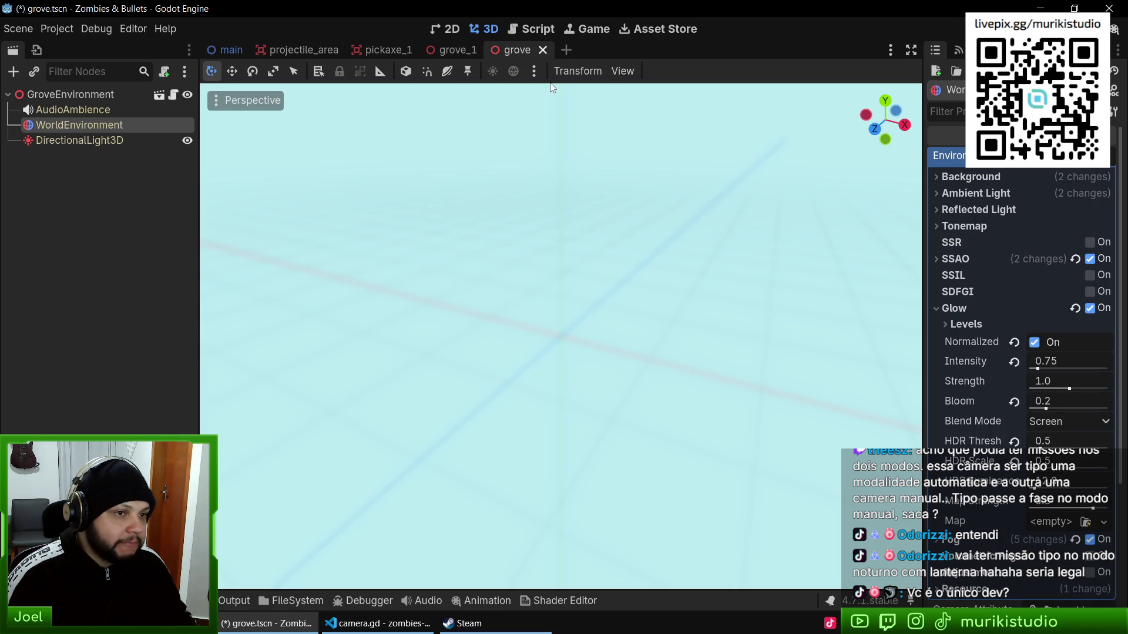
{"action": "left_click", "coordinate": [543, 50]}
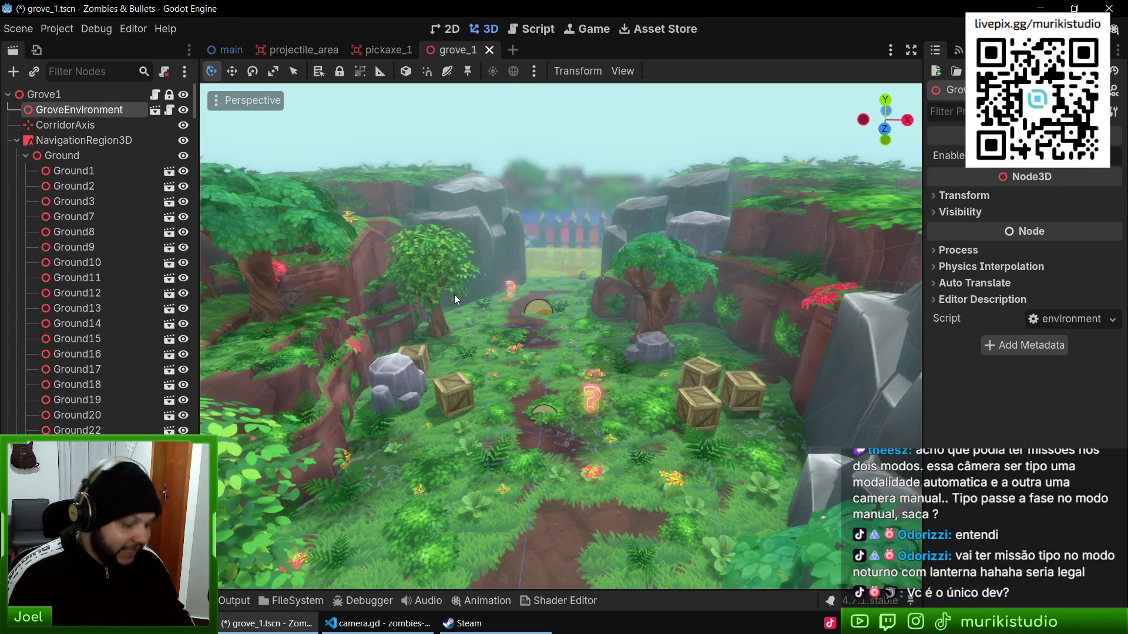
Step: Reopen grove.tres, expand Fog, and darken the fog Light Color almost to black
{"action": "key", "text": "shift+alt+o"}
{"action": "key", "text": "Return"}
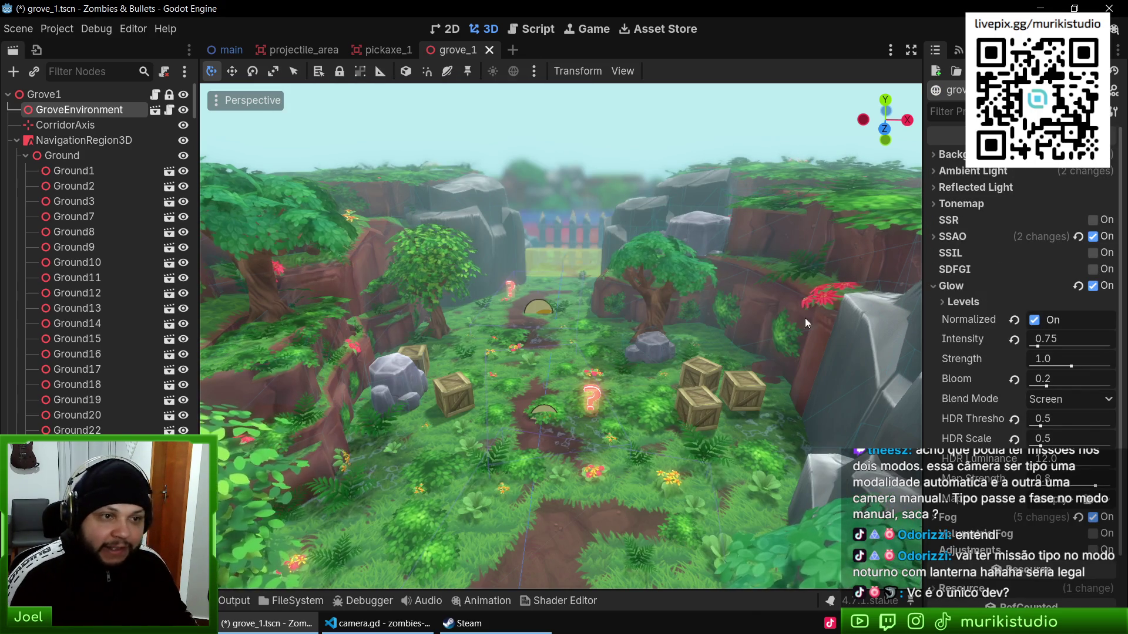
{"action": "left_click", "coordinate": [993, 171]}
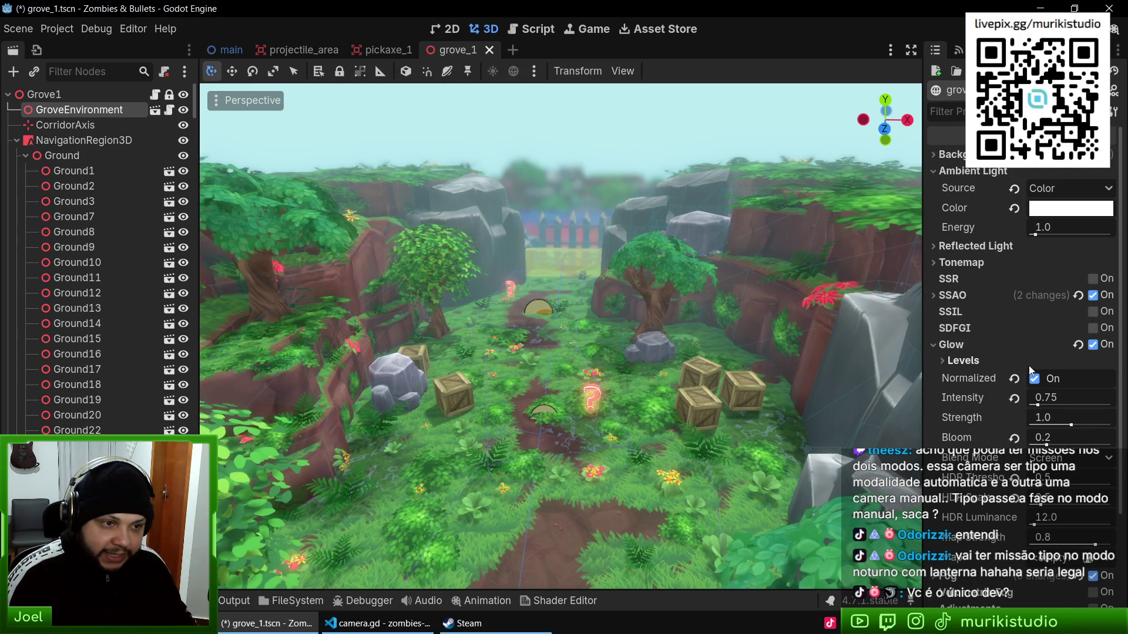
{"action": "scroll", "coordinate": [1028, 365], "scroll_direction": "down", "scroll_amount": 4}
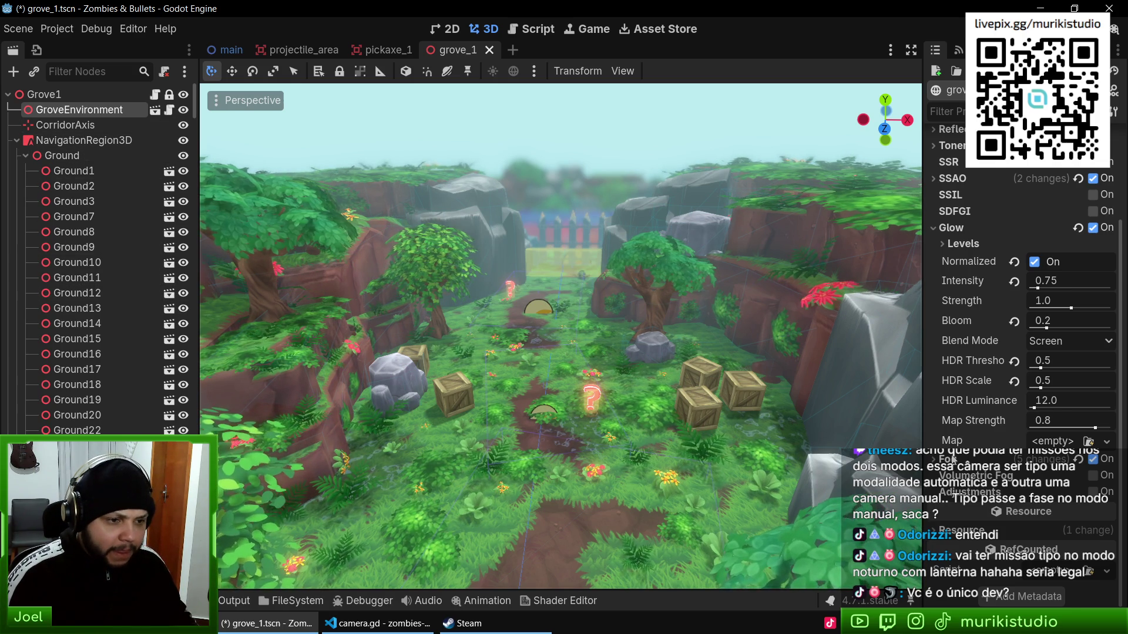
{"action": "left_click", "coordinate": [987, 458]}
{"action": "scroll", "coordinate": [999, 382], "scroll_direction": "down", "scroll_amount": 8}
{"action": "scroll", "coordinate": [987, 363], "scroll_direction": "up", "scroll_amount": 5}
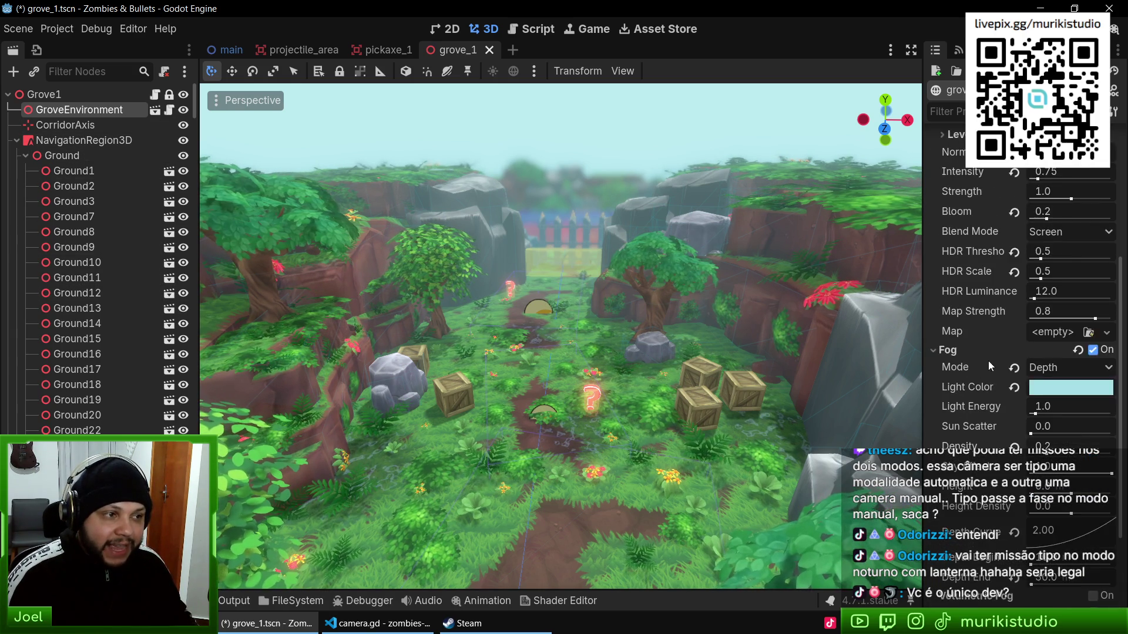
{"action": "left_click", "coordinate": [1053, 449]}
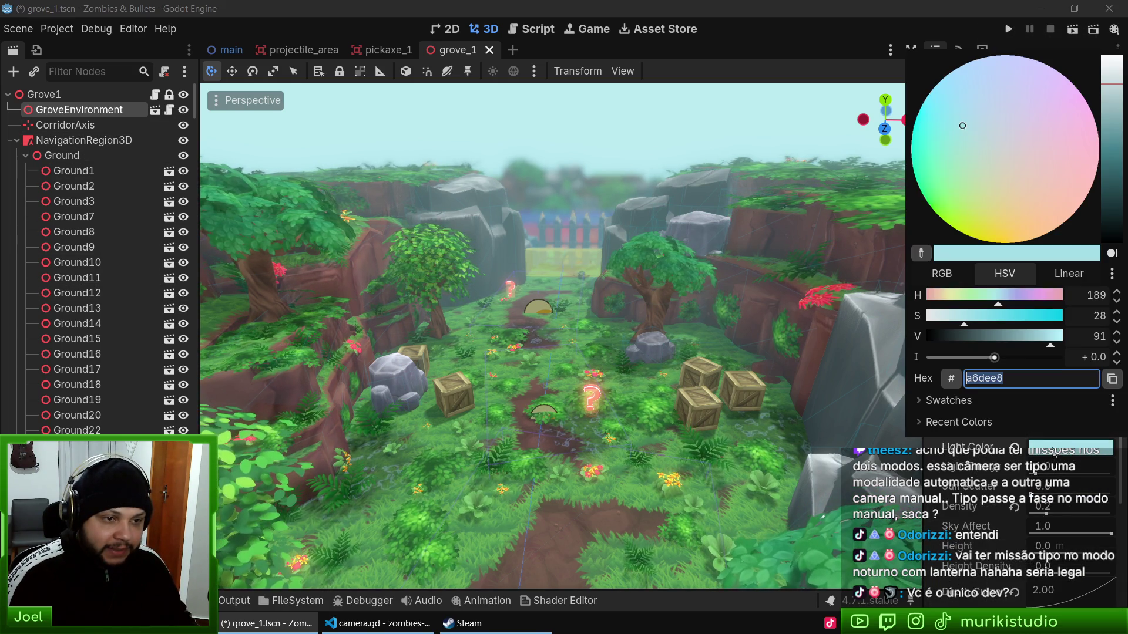
{"action": "left_click", "coordinate": [1112, 163]}
{"action": "left_click_drag", "start_coordinate": [1112, 163], "coordinate": [1116, 226]}
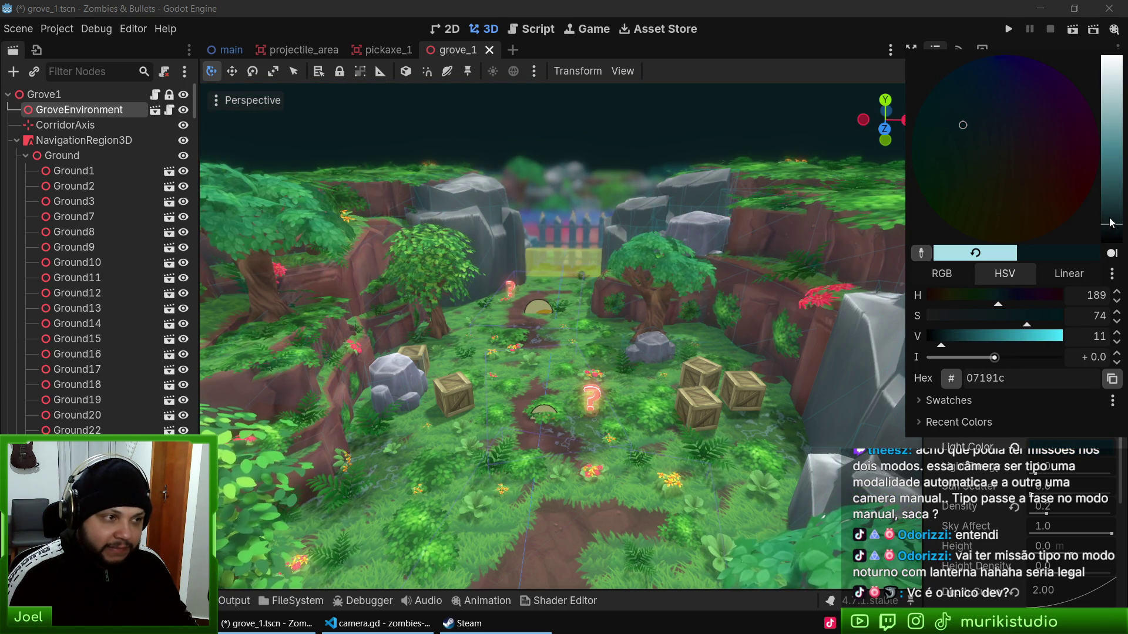
{"action": "left_click_drag", "start_coordinate": [1112, 223], "coordinate": [1113, 240]}
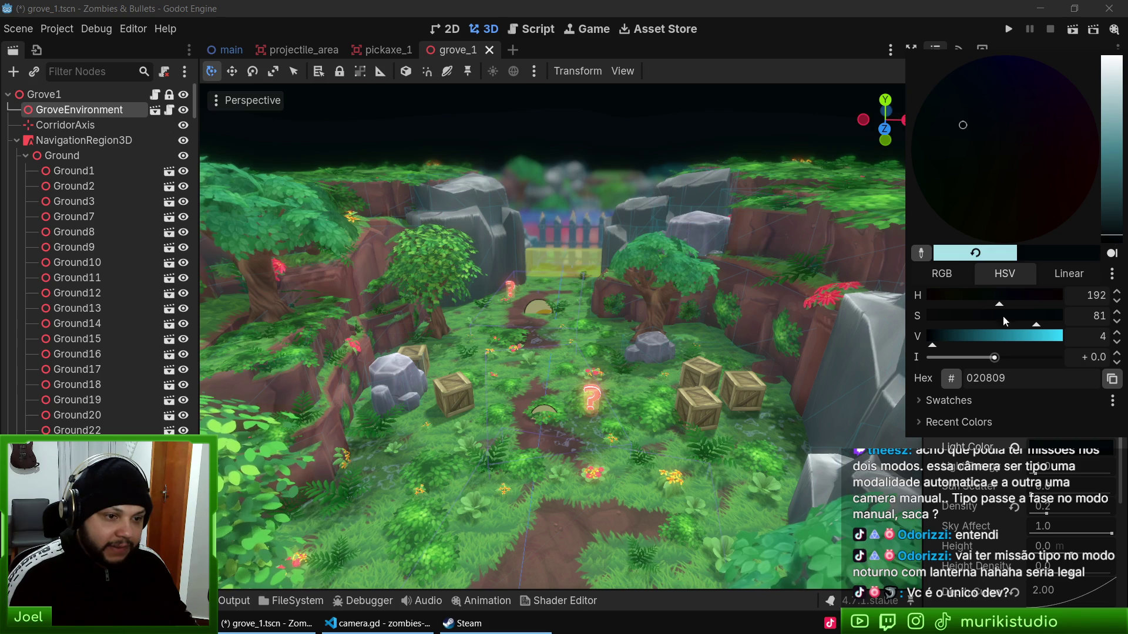
{"action": "left_click", "coordinate": [1069, 447]}
Step: Shift the fog colour to a near-black deep blue, hex 00030a
{"action": "left_click", "coordinate": [1069, 448]}
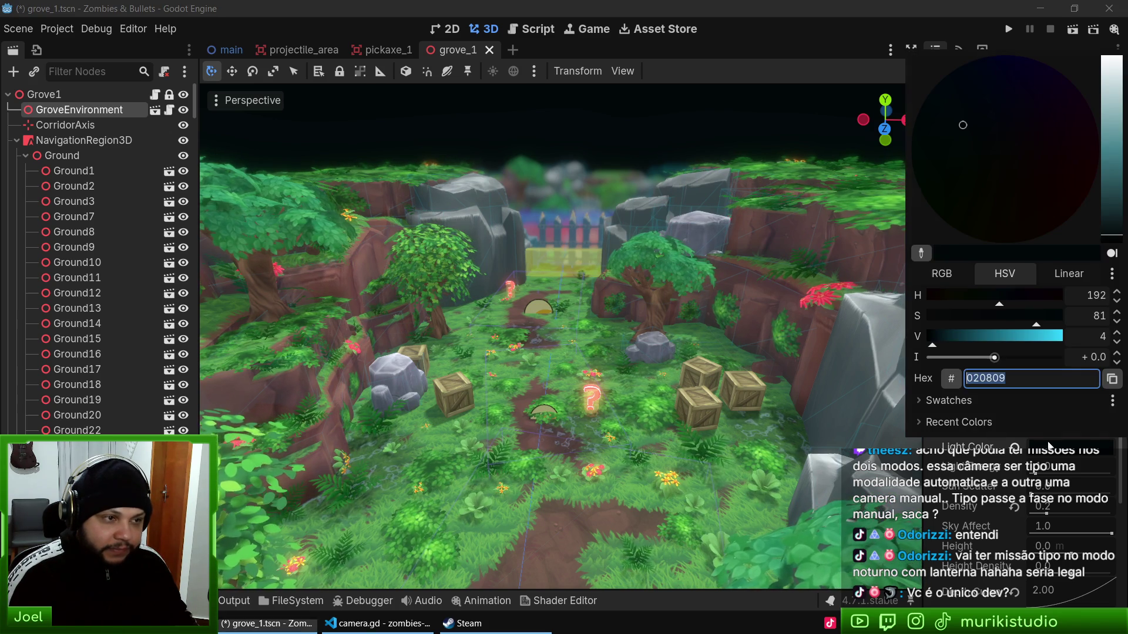
{"action": "left_click", "coordinate": [1115, 224]}
{"action": "left_click_drag", "start_coordinate": [965, 88], "coordinate": [975, 55]}
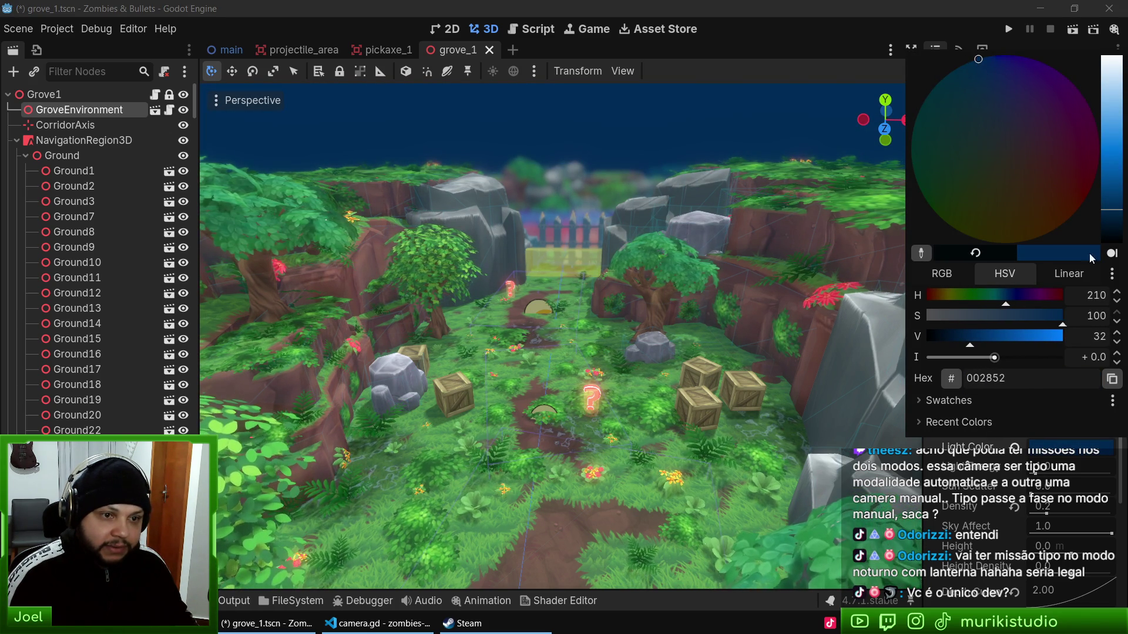
{"action": "left_click_drag", "start_coordinate": [1115, 213], "coordinate": [1112, 242]}
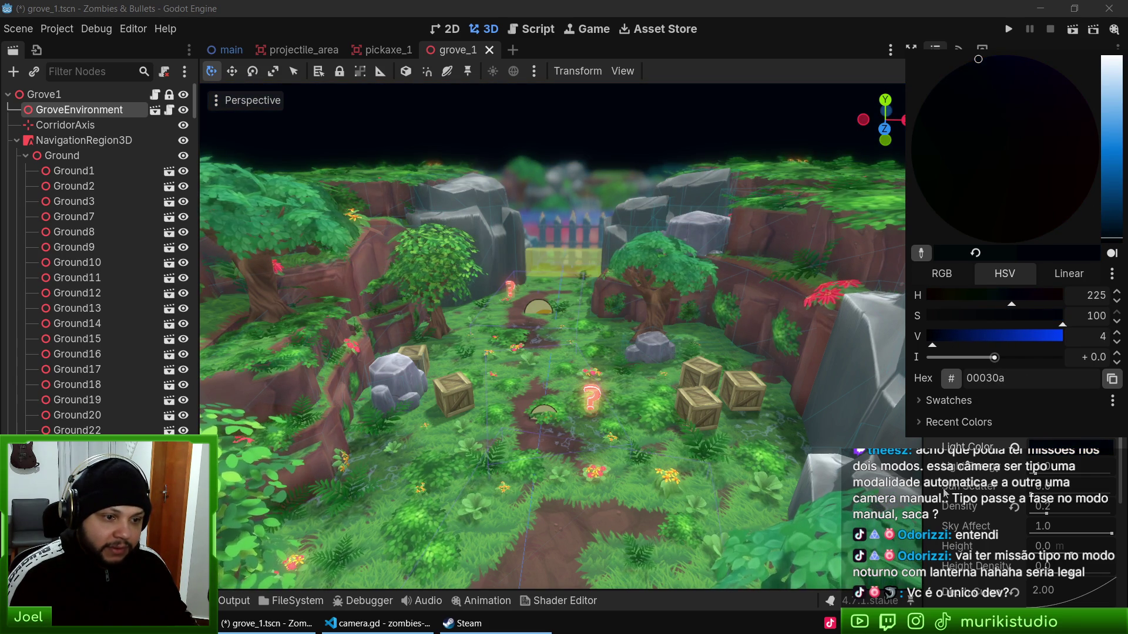
{"action": "left_click", "coordinate": [944, 492]}
{"action": "scroll", "coordinate": [976, 406], "scroll_direction": "up", "scroll_amount": 5}
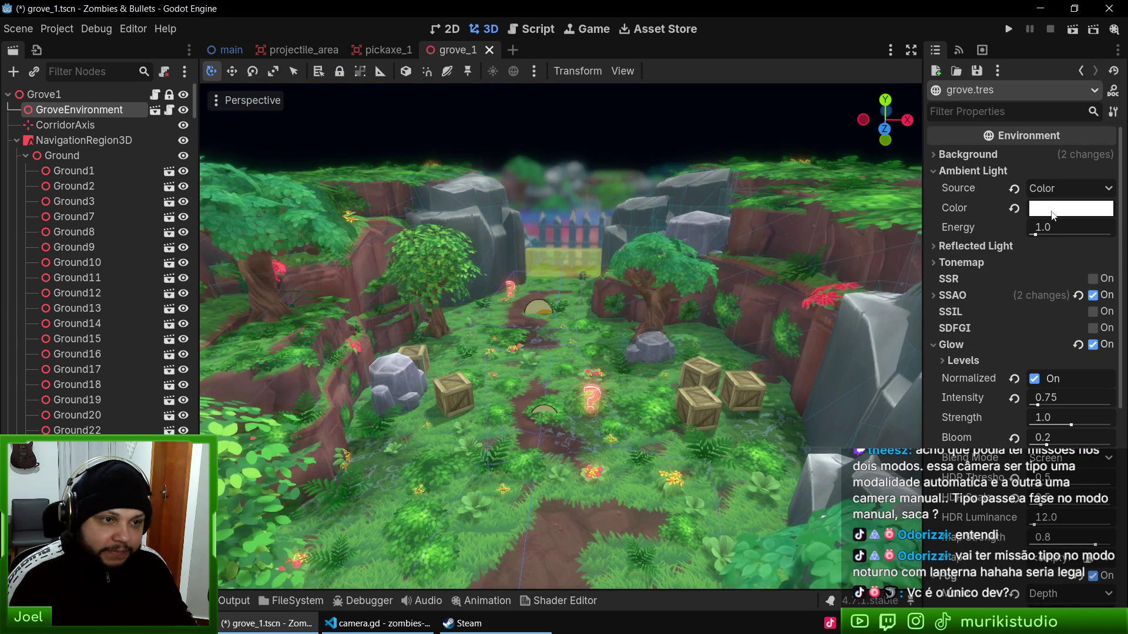
Step: Lower the ambient light energy and tint the ambient Color pale blue-violet
{"action": "left_click_drag", "start_coordinate": [1062, 227], "coordinate": [1034, 228]}
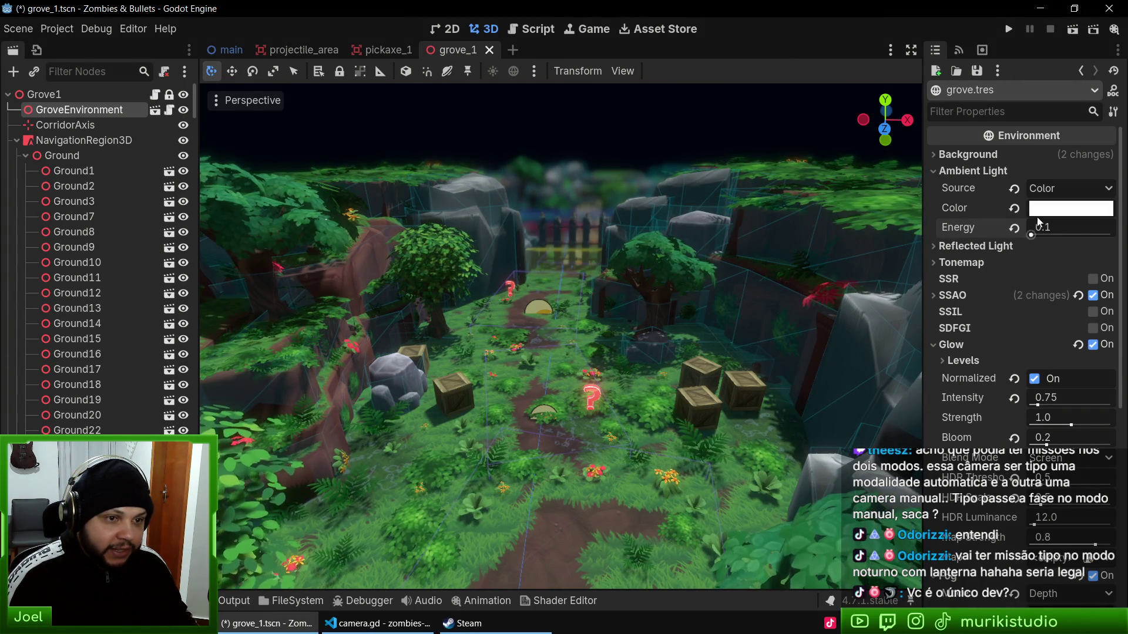
{"action": "left_click", "coordinate": [1049, 213]}
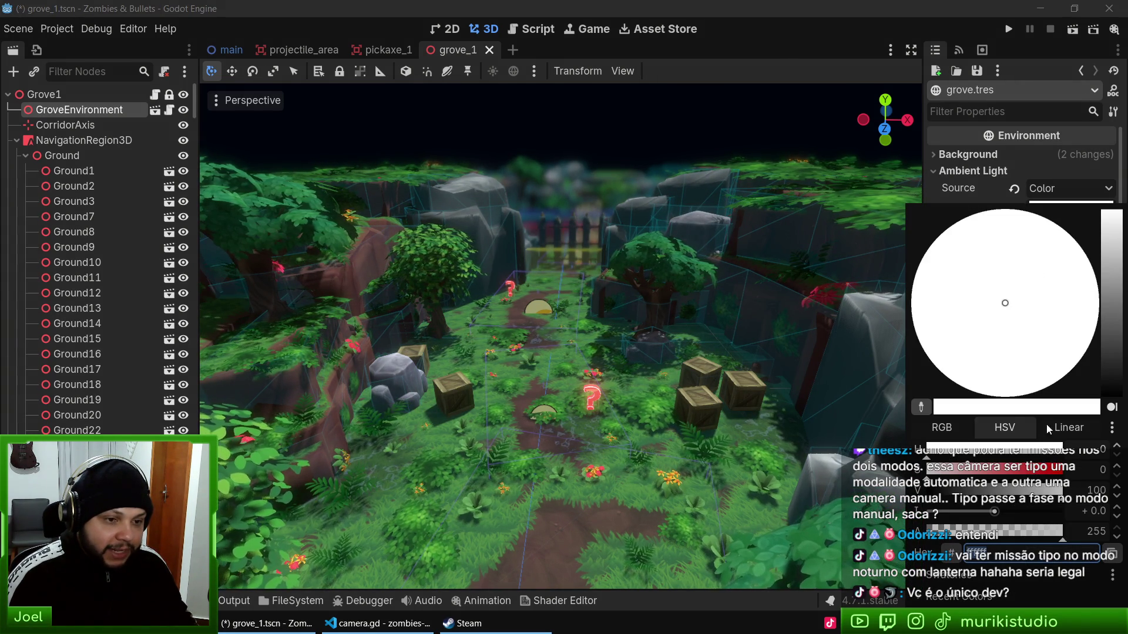
{"action": "left_click", "coordinate": [1113, 235]}
{"action": "left_click_drag", "start_coordinate": [983, 283], "coordinate": [833, 279]}
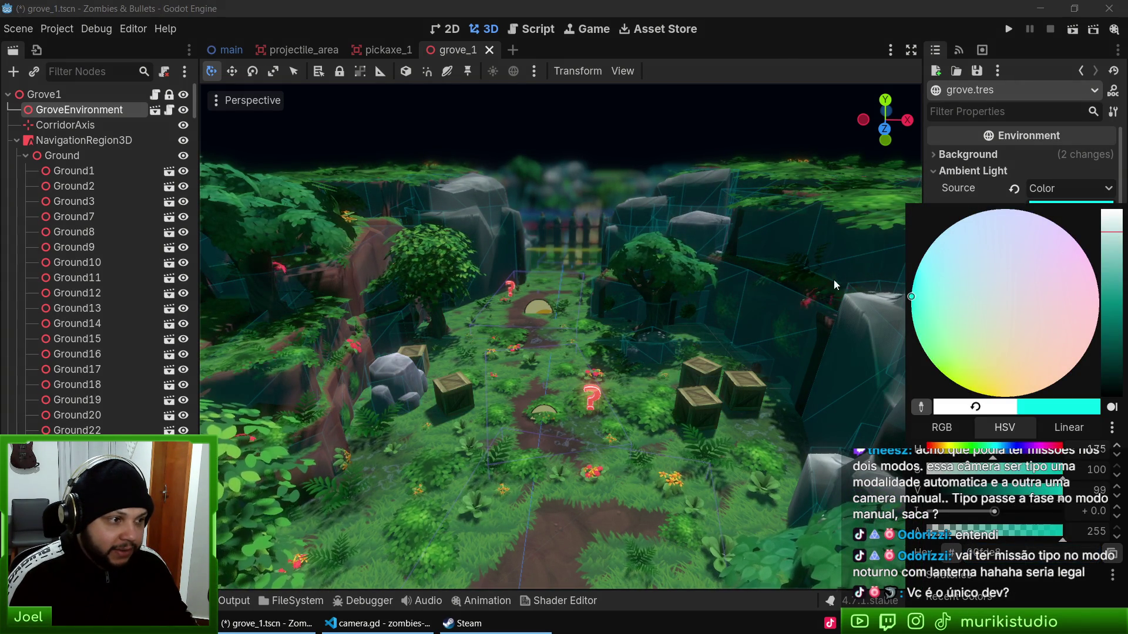
{"action": "mouse_move", "coordinate": [858, 226]}
{"action": "left_mouse_down"}
{"action": "mouse_move", "coordinate": [940, 132]}
{"action": "mouse_move", "coordinate": [953, 136]}
{"action": "mouse_move", "coordinate": [876, 237]}
{"action": "mouse_move", "coordinate": [990, 153]}
{"action": "left_mouse_up"}
{"action": "left_click_drag", "start_coordinate": [1110, 267], "coordinate": [1110, 309]}
{"action": "left_click_drag", "start_coordinate": [1029, 262], "coordinate": [1012, 209]}
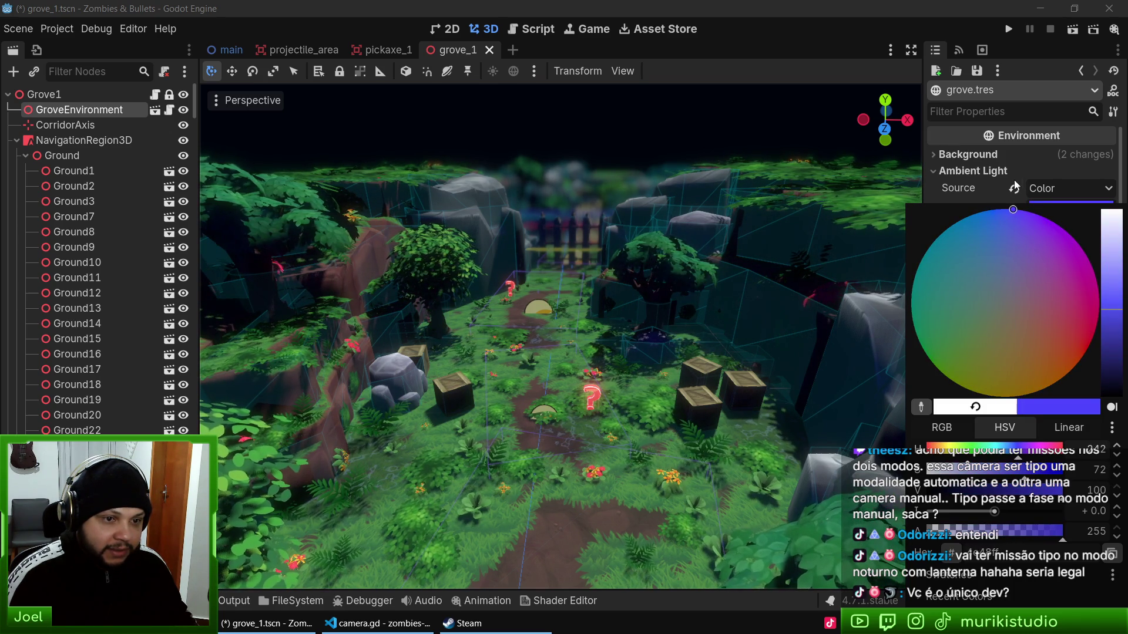
{"action": "mouse_move", "coordinate": [1102, 273]}
{"action": "left_mouse_down"}
{"action": "mouse_move", "coordinate": [1109, 198]}
{"action": "mouse_move", "coordinate": [1112, 251]}
{"action": "mouse_move", "coordinate": [1111, 241]}
{"action": "left_mouse_up"}
{"action": "left_click", "coordinate": [977, 208]}
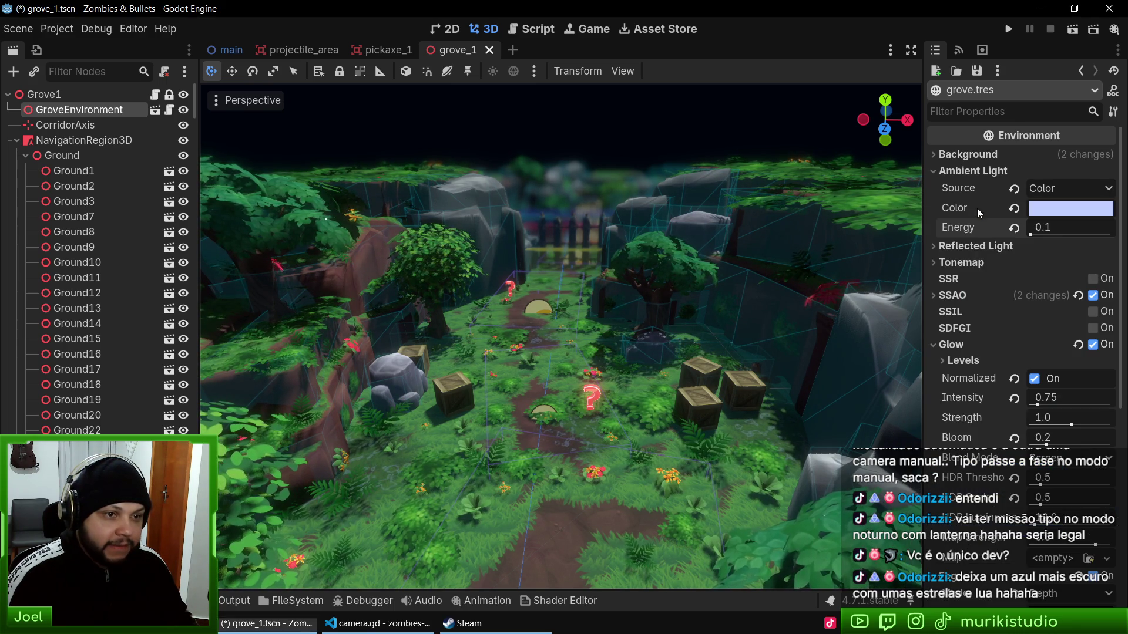
Step: Set ambient Energy to 0.05, collapse Ambient Light, and switch to a new browser tab
{"action": "left_click", "coordinate": [1060, 231]}
{"action": "type", "text": "0.05"}
{"action": "key", "text": "Return"}
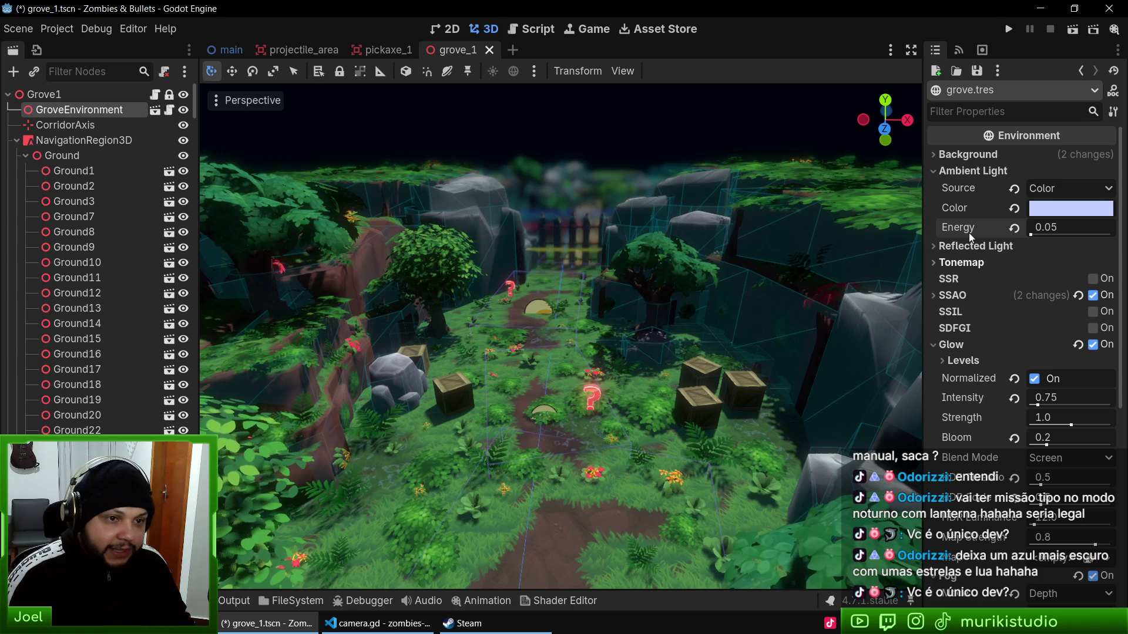
{"action": "left_click", "coordinate": [969, 171]}
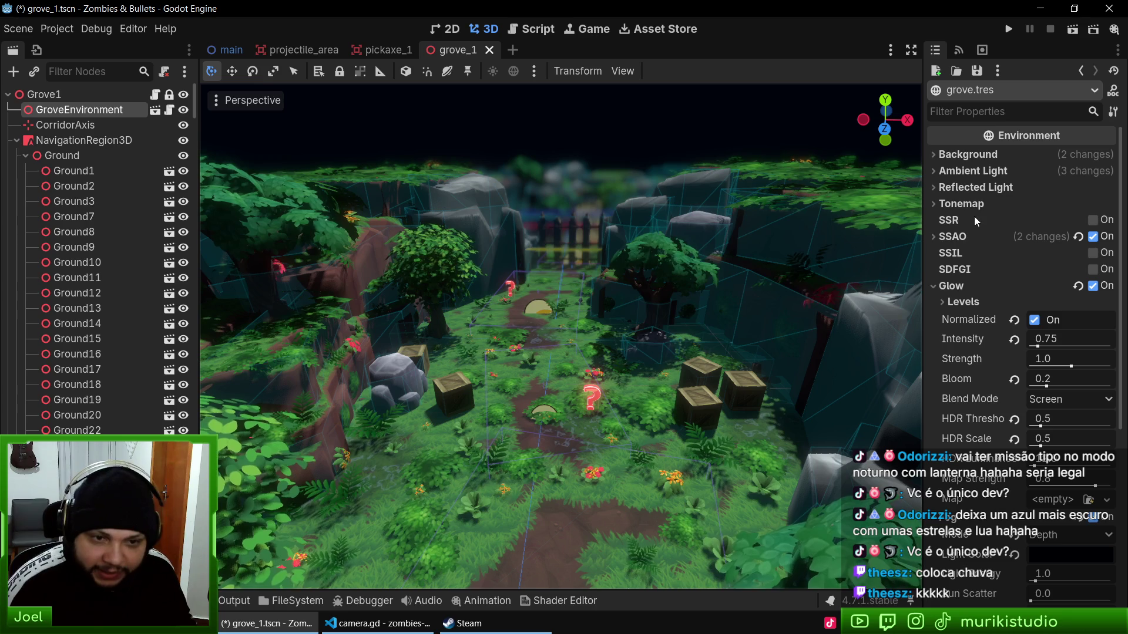
{"action": "mouse_move", "coordinate": [974, 218]}
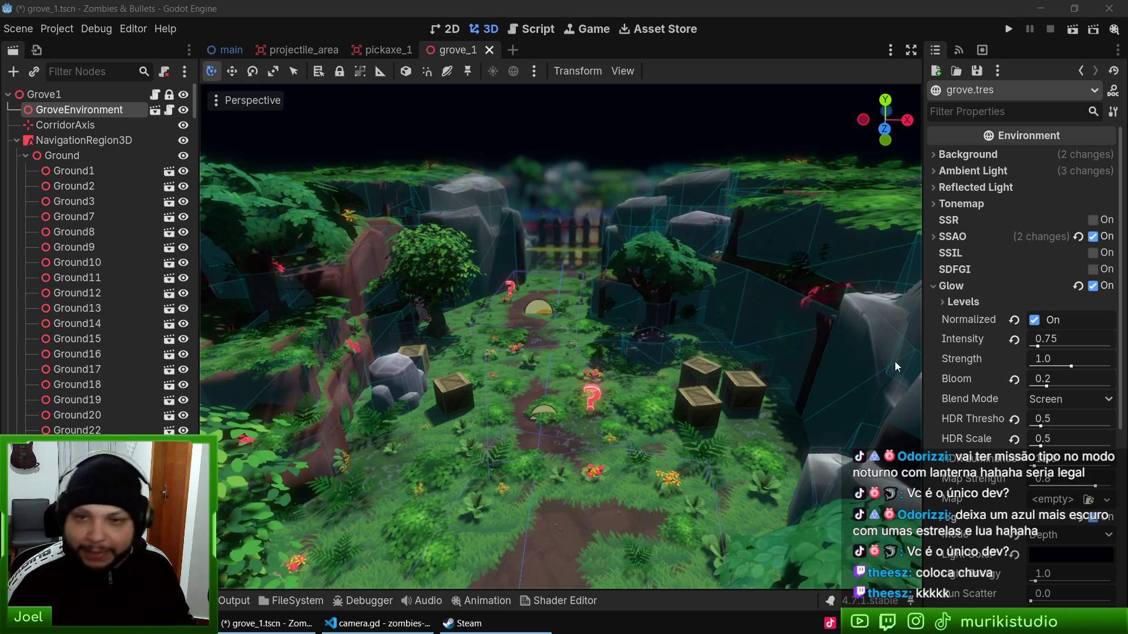
{"action": "key", "text": "alt+Tab"}
{"action": "key", "text": "ctrl+t"}
Step: Load murikistudio.com.br, scroll to The Team section, then close the tab and return to Godot
{"action": "type", "text": "mu"}
{"action": "key", "text": "Return"}
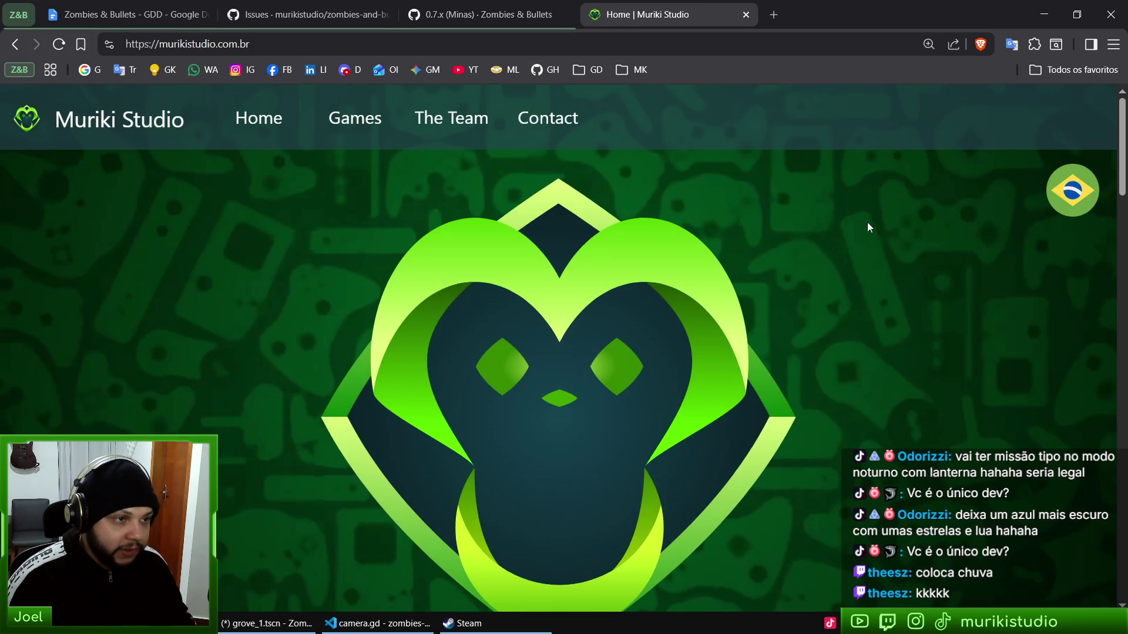
{"action": "scroll", "coordinate": [878, 283], "scroll_direction": "down", "scroll_amount": 15}
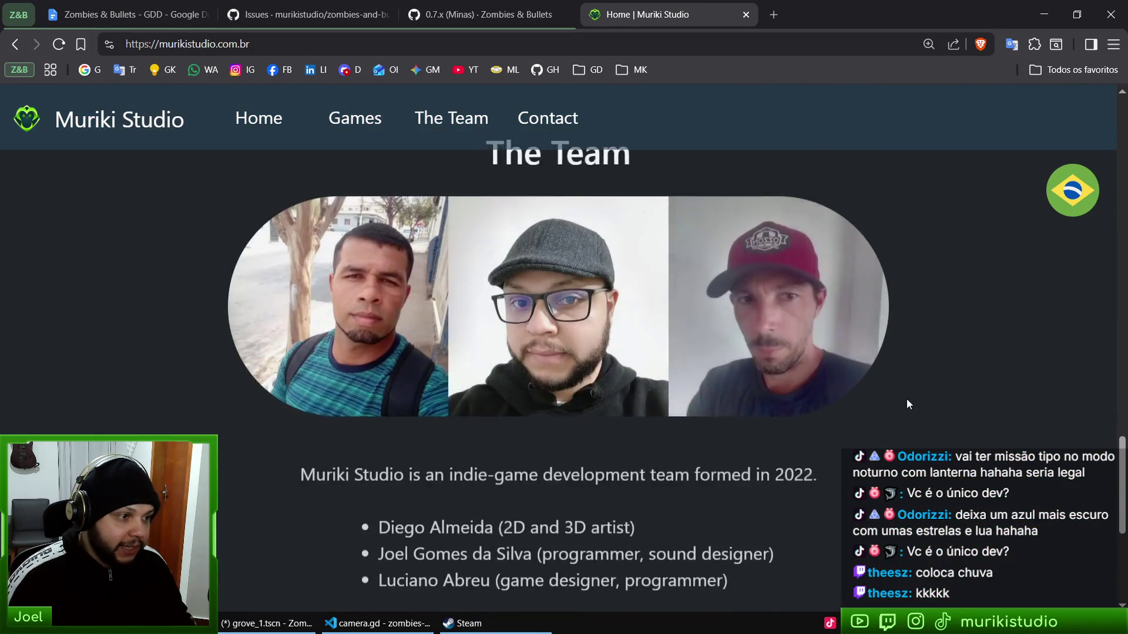
{"action": "scroll", "coordinate": [701, 323], "scroll_direction": "up", "scroll_amount": 1}
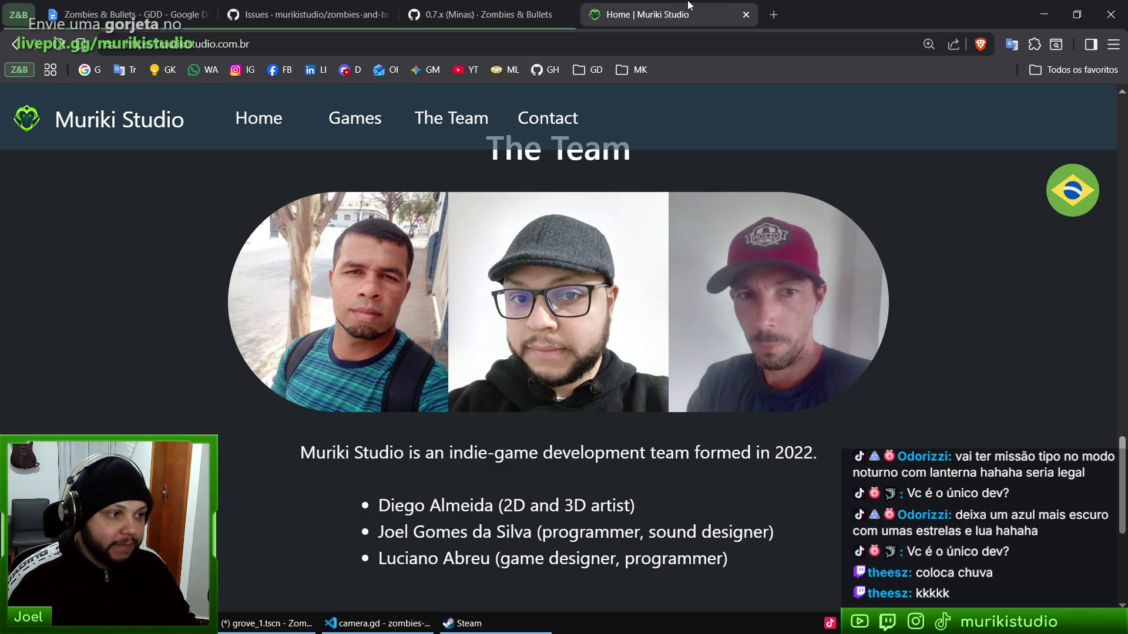
{"action": "key", "text": "ctrl+w"}
{"action": "key", "text": "alt+Tab"}
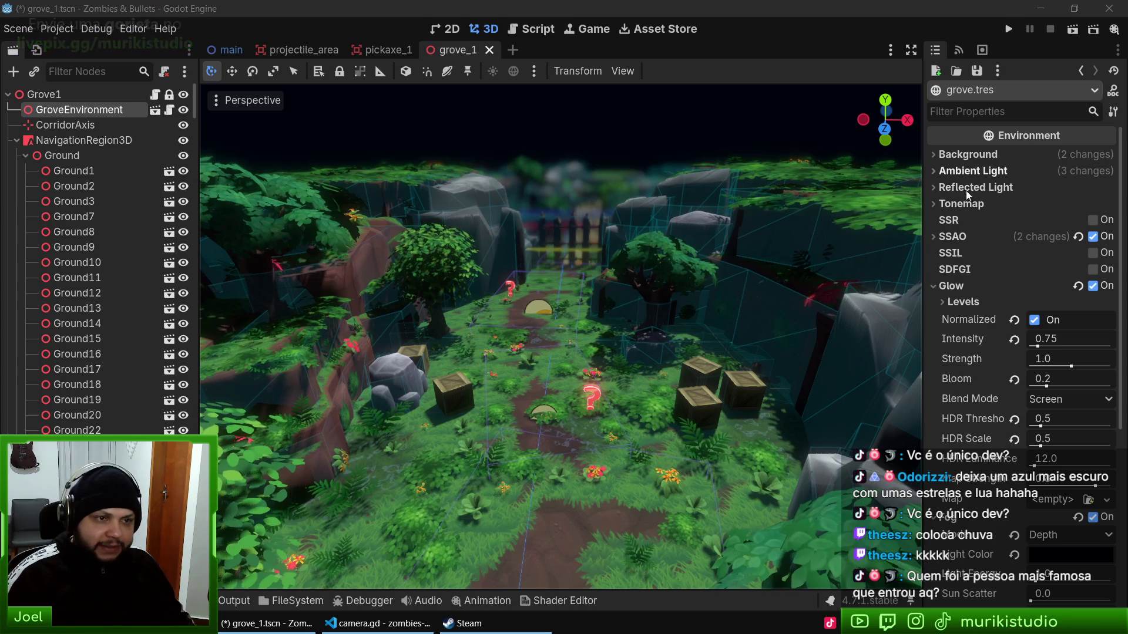
Step: Open the GroveEnvironment scene and select and frame its DirectionalLight3D node
{"action": "left_click", "coordinate": [154, 110]}
{"action": "left_click", "coordinate": [93, 140]}
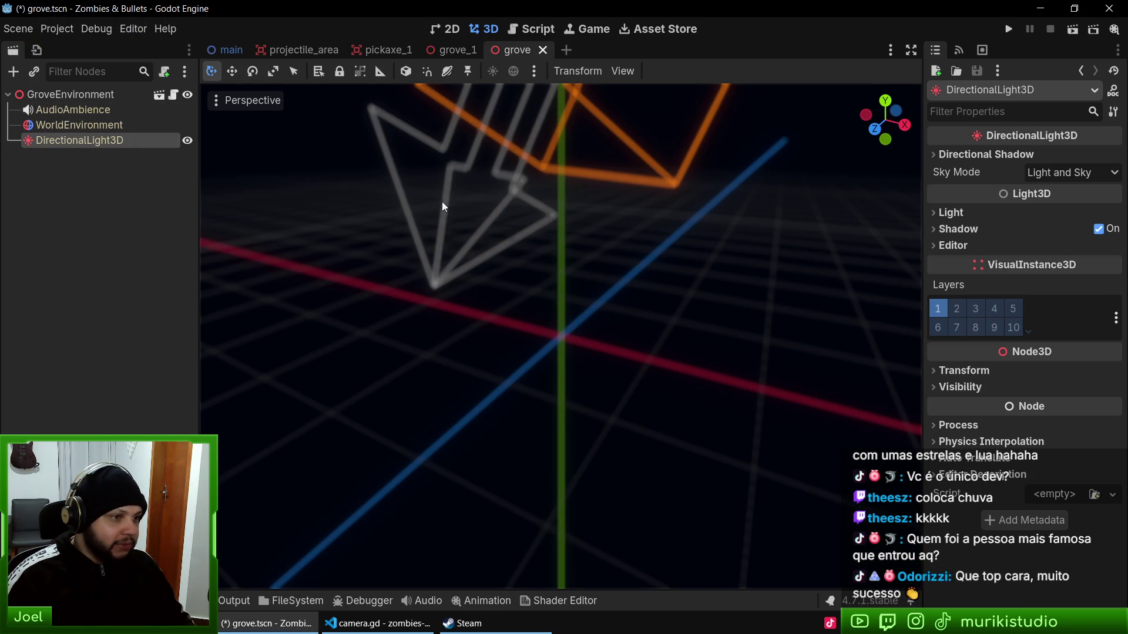
{"action": "key", "text": "f"}
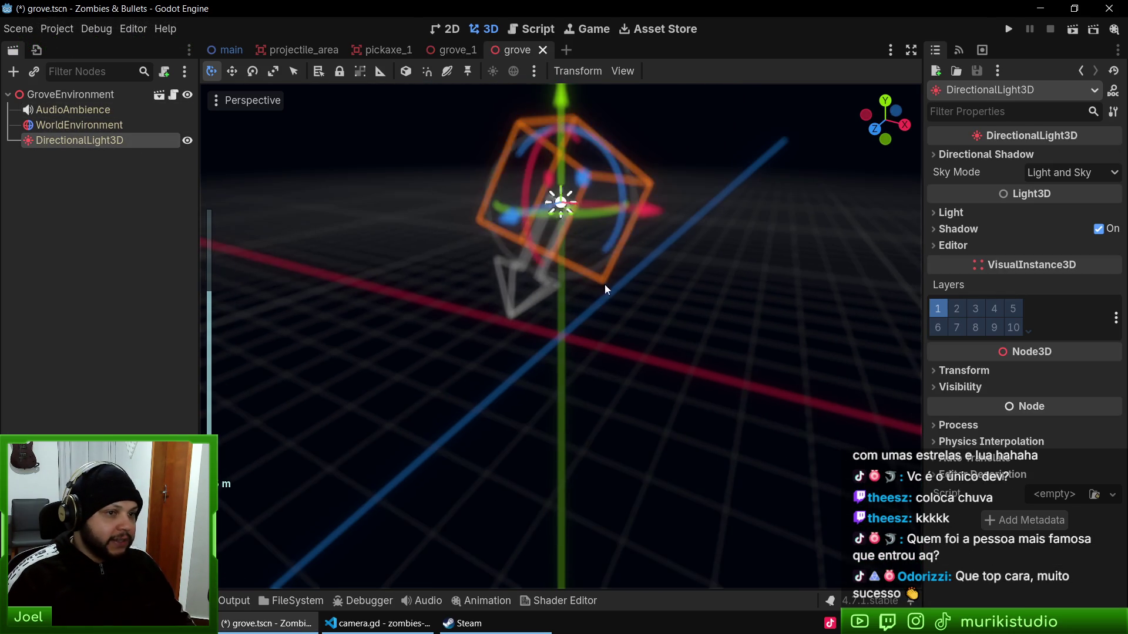
{"action": "scroll", "coordinate": [564, 243], "scroll_direction": "up", "scroll_amount": 4}
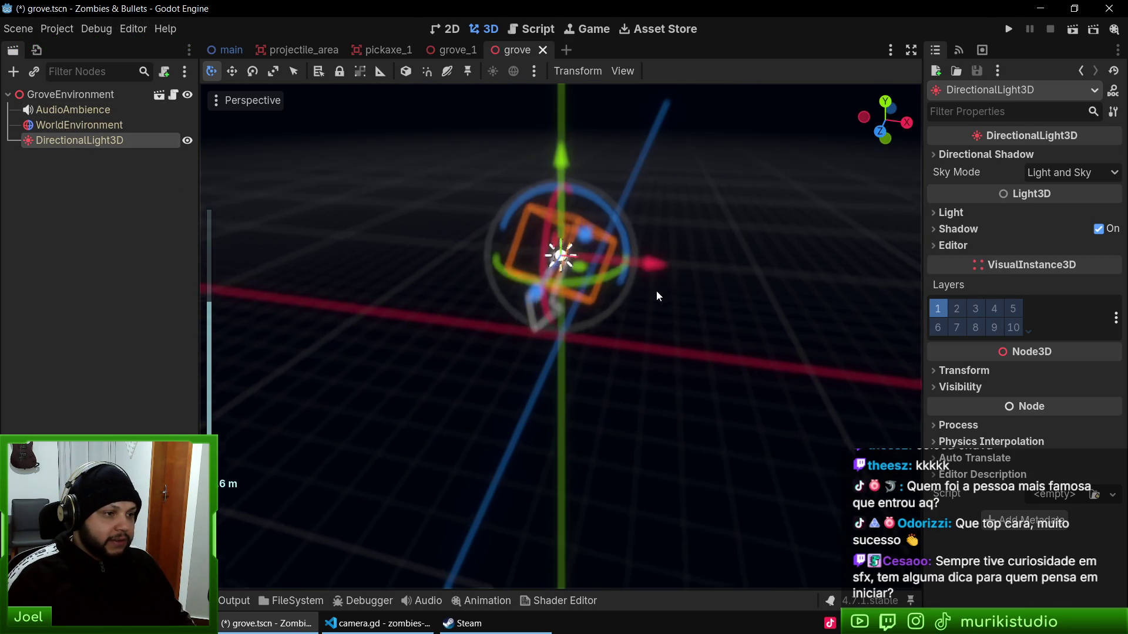
{"action": "scroll", "coordinate": [657, 291], "scroll_direction": "up", "scroll_amount": 5}
{"action": "scroll", "coordinate": [650, 293], "scroll_direction": "down", "scroll_amount": 5}
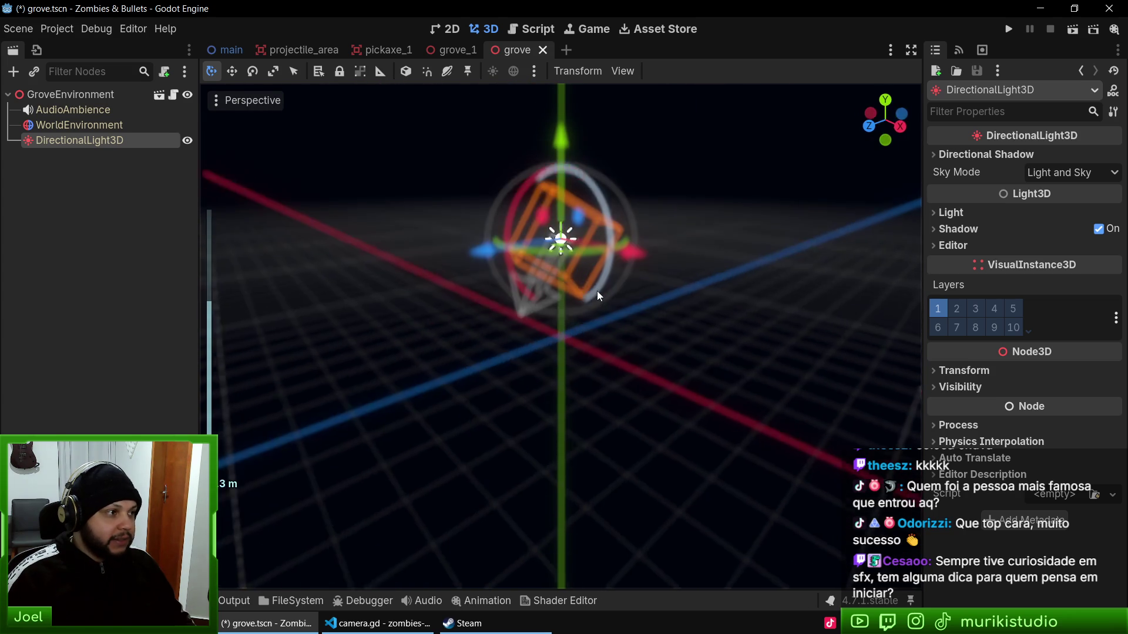
{"action": "left_click", "coordinate": [93, 98]}
{"action": "left_click", "coordinate": [76, 141]}
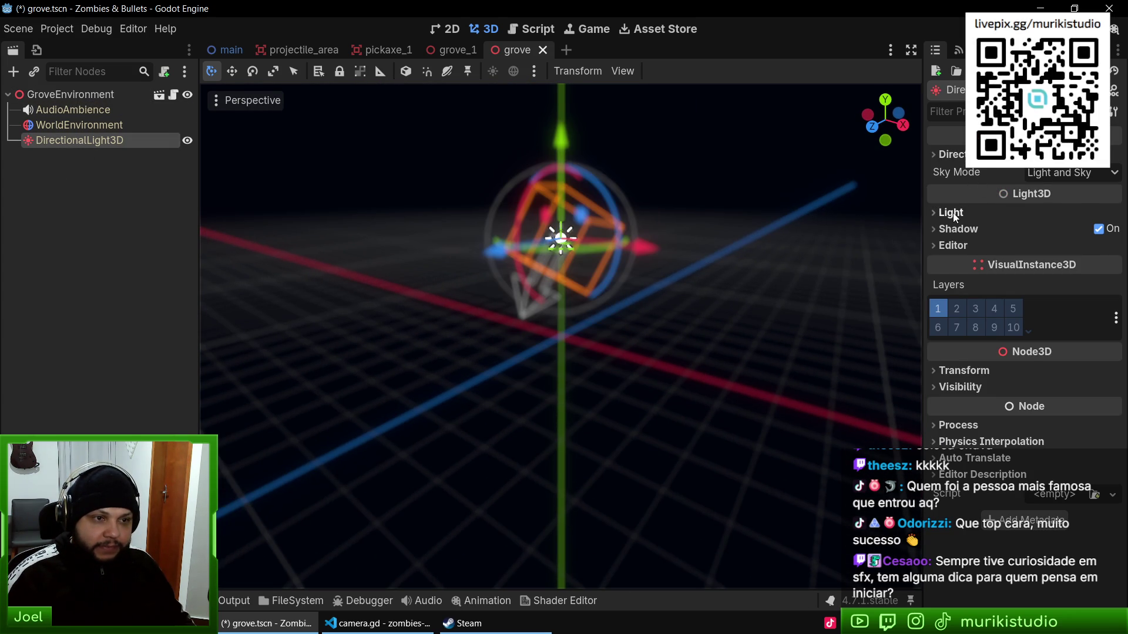
Step: Set the DirectionalLight3D Energy to 0.5 and save grove.tscn
{"action": "left_click", "coordinate": [953, 213]}
{"action": "left_click_drag", "start_coordinate": [1064, 249], "coordinate": [1056, 249]}
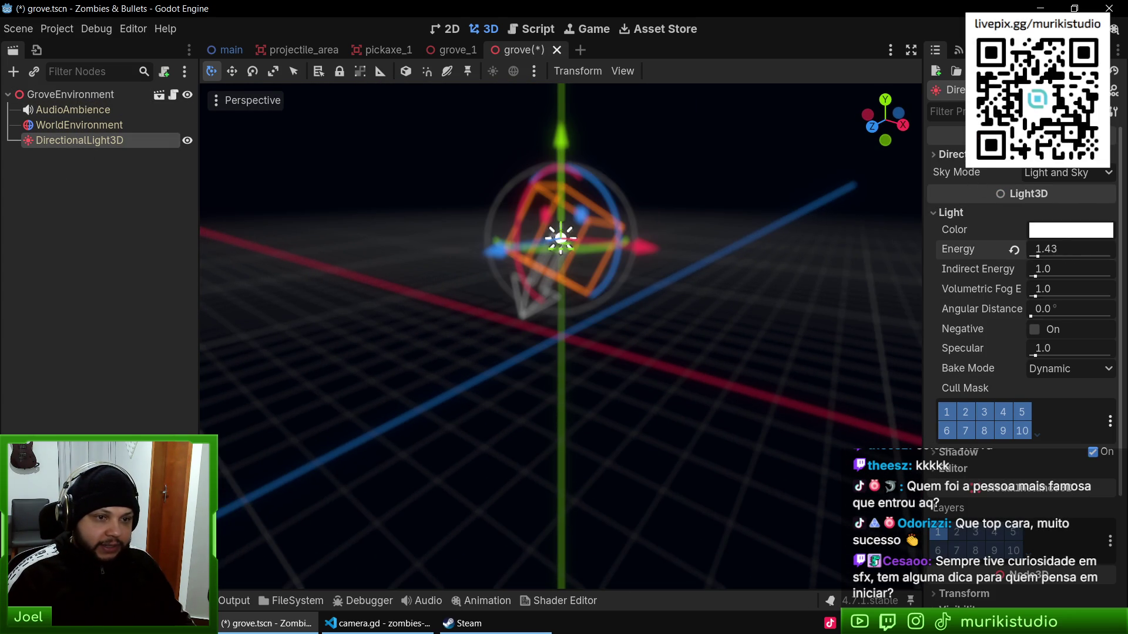
{"action": "type", "text": "0.5"}
{"action": "key", "text": "Return"}
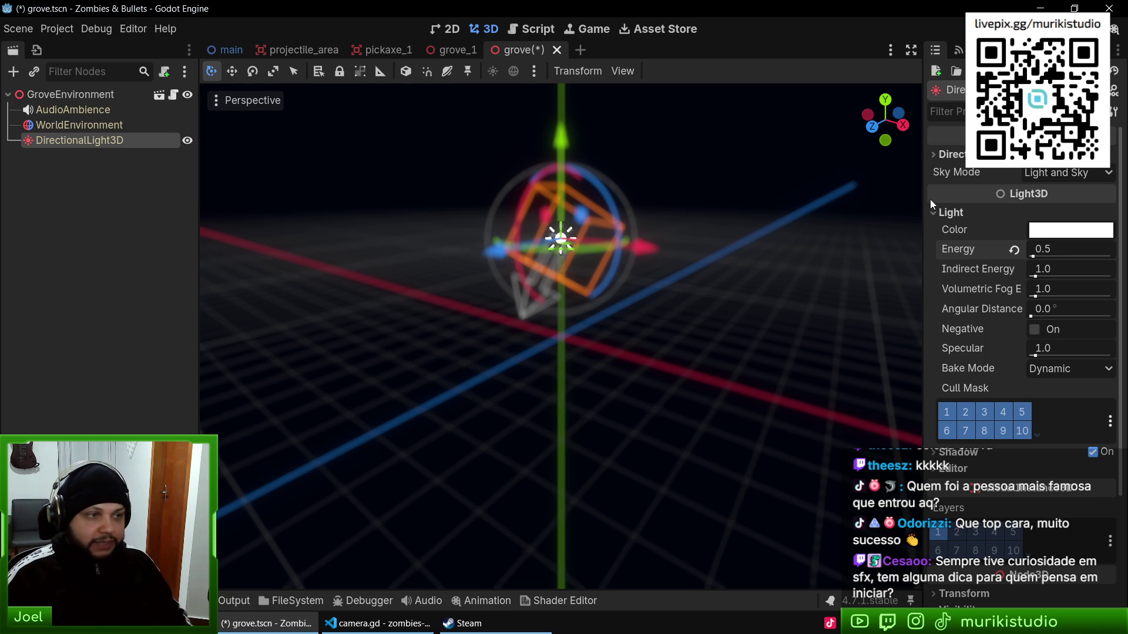
{"action": "key", "text": "ctrl+s"}
{"action": "left_click", "coordinate": [441, 52]}
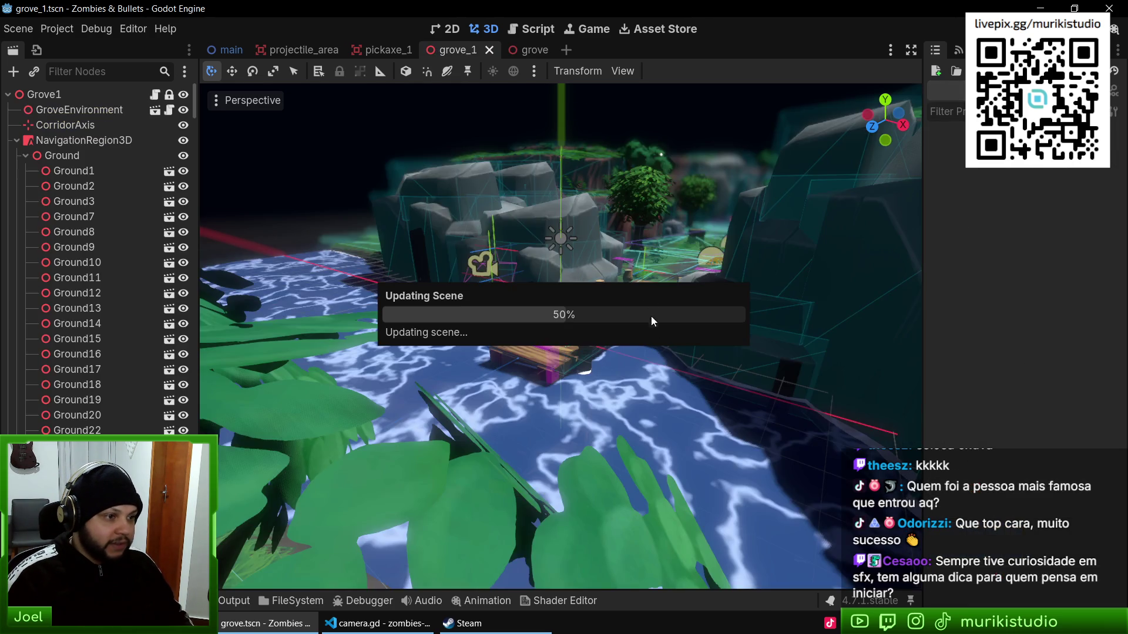
Step: Set the DirectionalLight3D Energy to 0.2 in grove.tscn and save grove_1
{"action": "scroll", "coordinate": [549, 309], "scroll_direction": "up", "scroll_amount": 2}
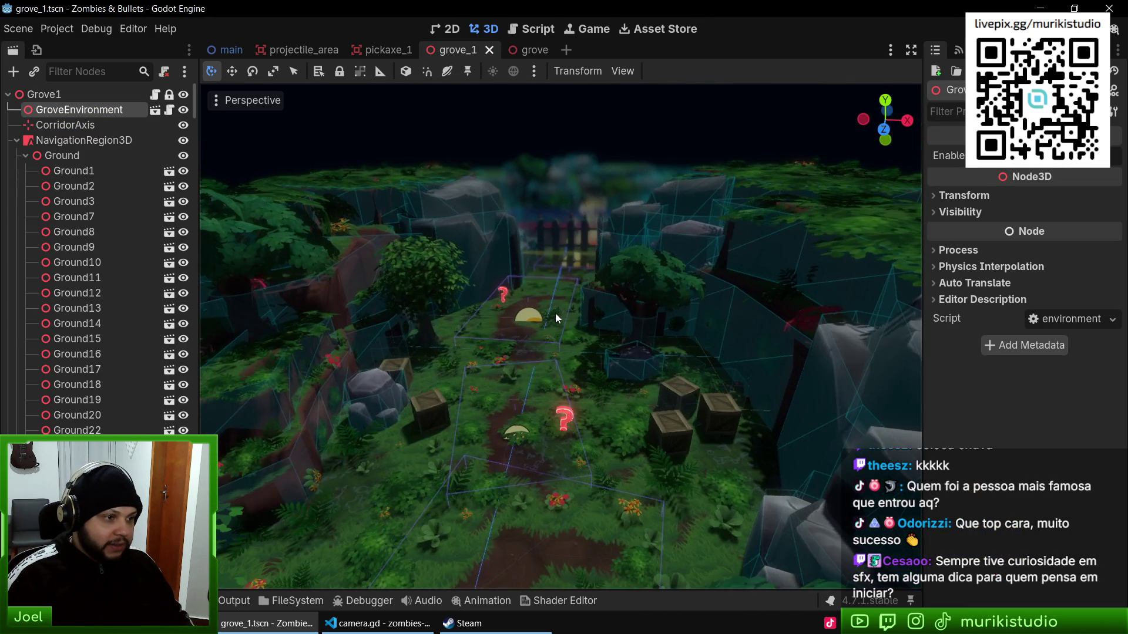
{"action": "scroll", "coordinate": [563, 315], "scroll_direction": "up", "scroll_amount": 3}
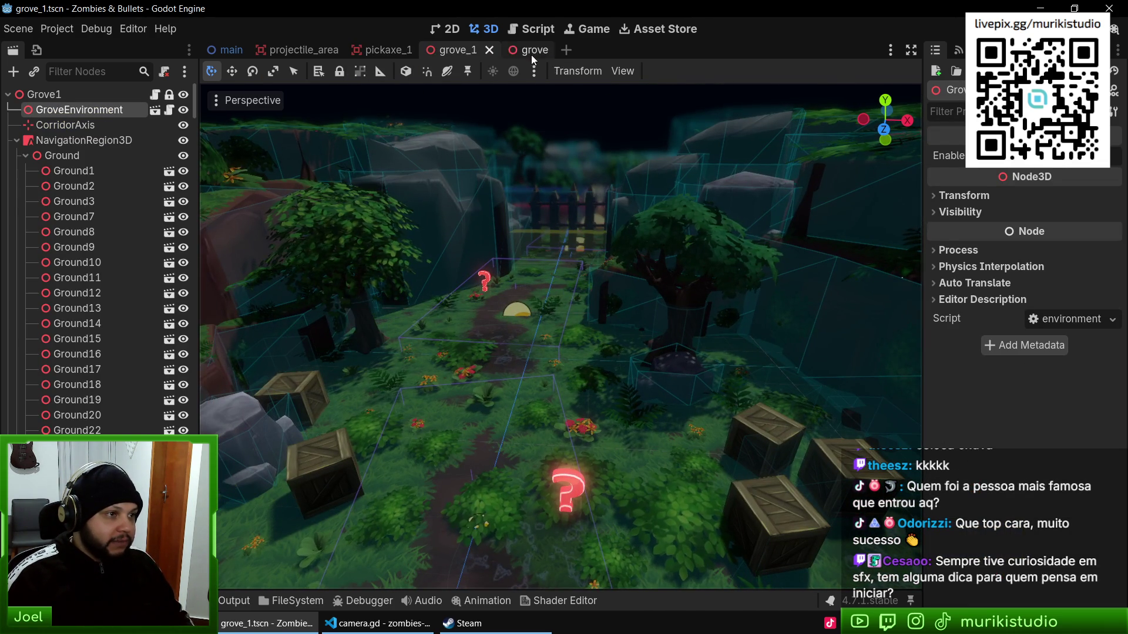
{"action": "left_click", "coordinate": [531, 51]}
{"action": "left_click", "coordinate": [1068, 247]}
{"action": "type", "text": "0.2"}
{"action": "key", "text": "Return"}
{"action": "left_click", "coordinate": [440, 51]}
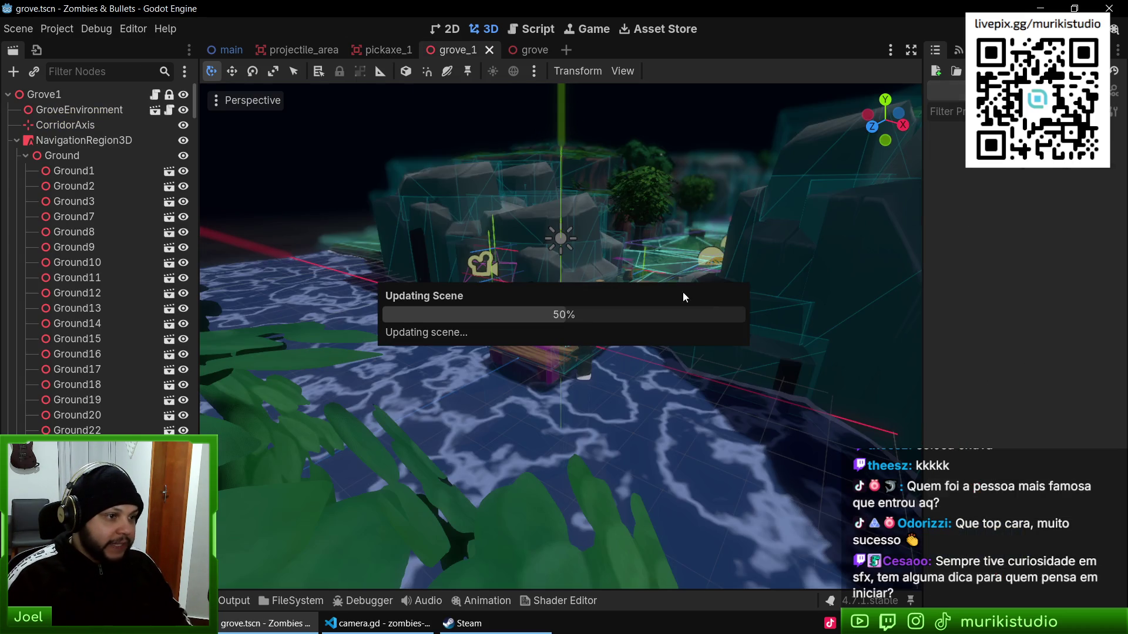
{"action": "scroll", "coordinate": [639, 324], "scroll_direction": "up", "scroll_amount": 3}
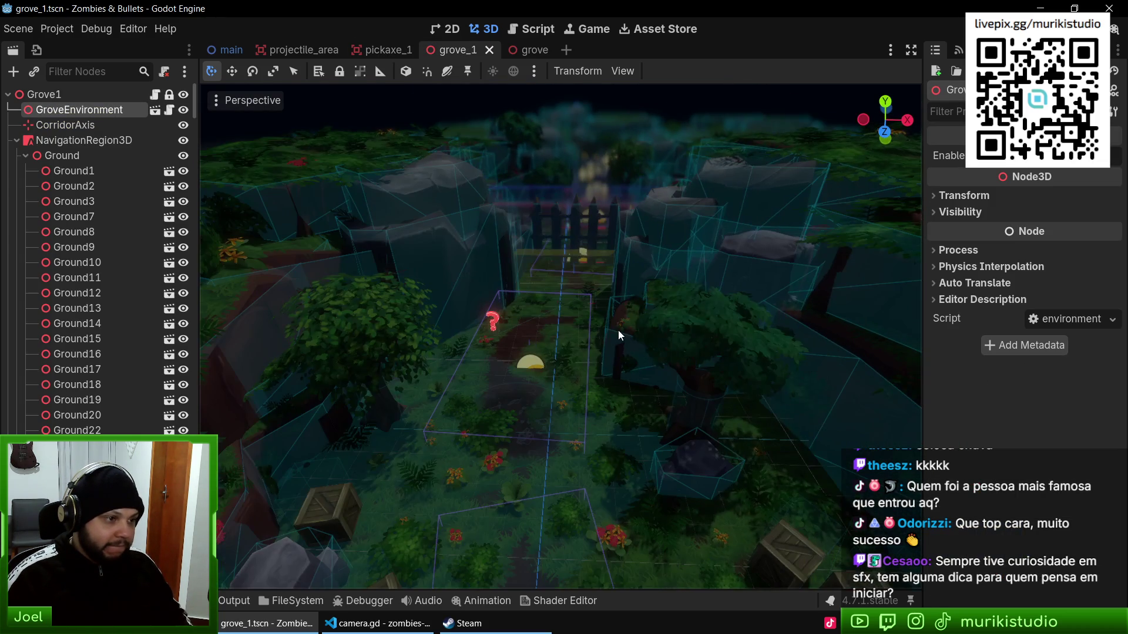
{"action": "key", "text": "ctrl+s"}
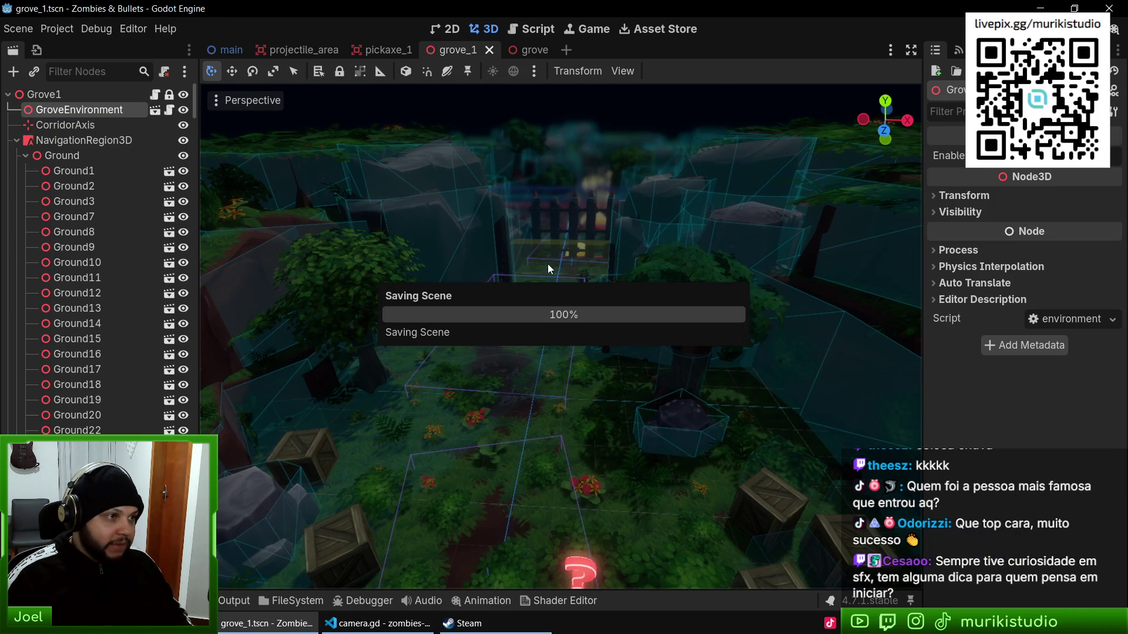
Step: Run the game with F5, walk through the dark grove shooting crates, then stop with F8
{"action": "key", "text": "F5"}
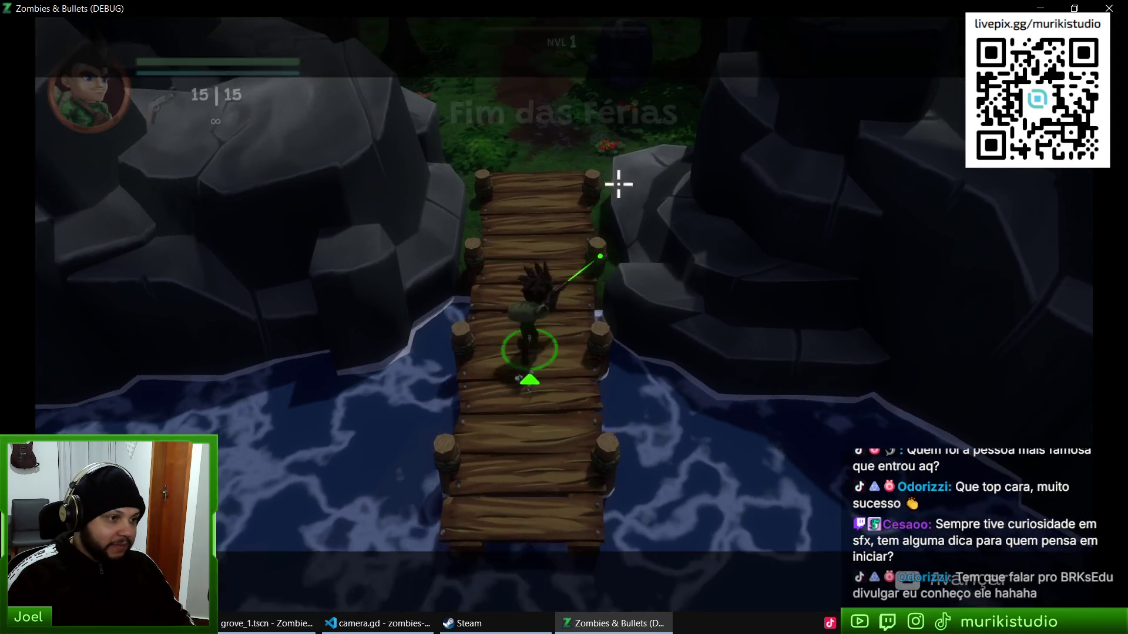
{"action": "key", "text": "w"}
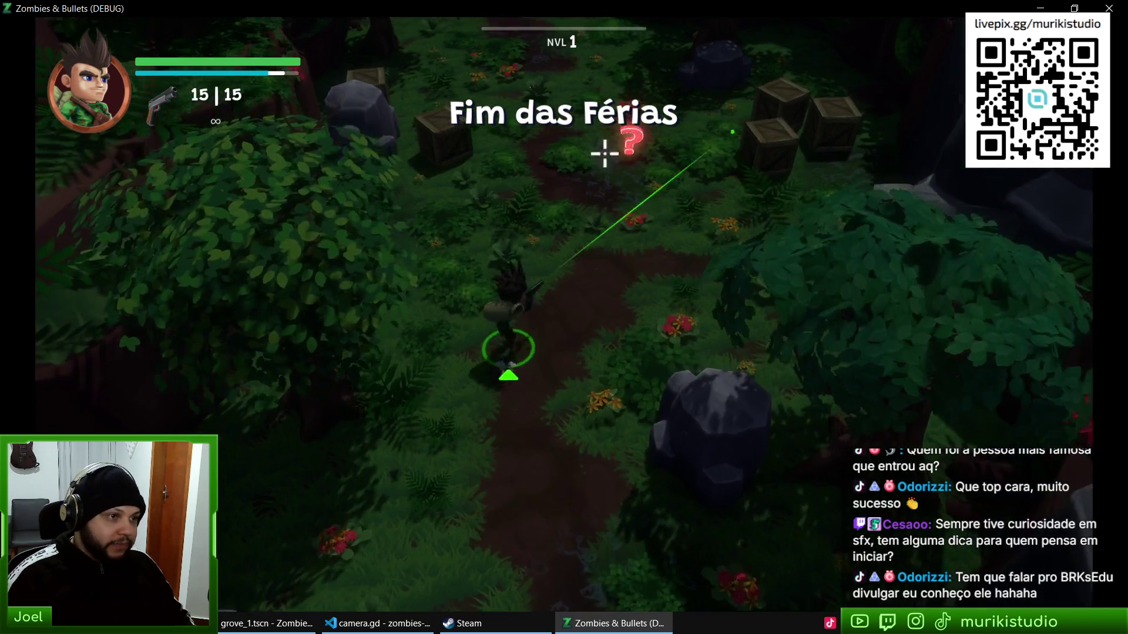
{"action": "key", "text": "d"}
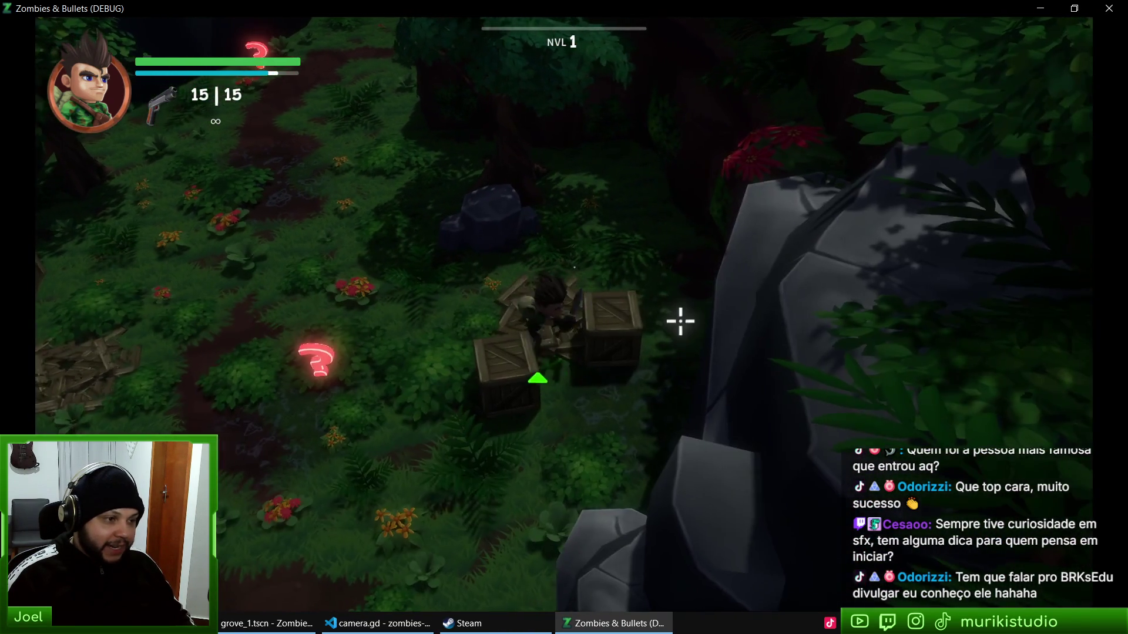
{"action": "left_click", "coordinate": [579, 367]}
{"action": "key", "text": "F8"}
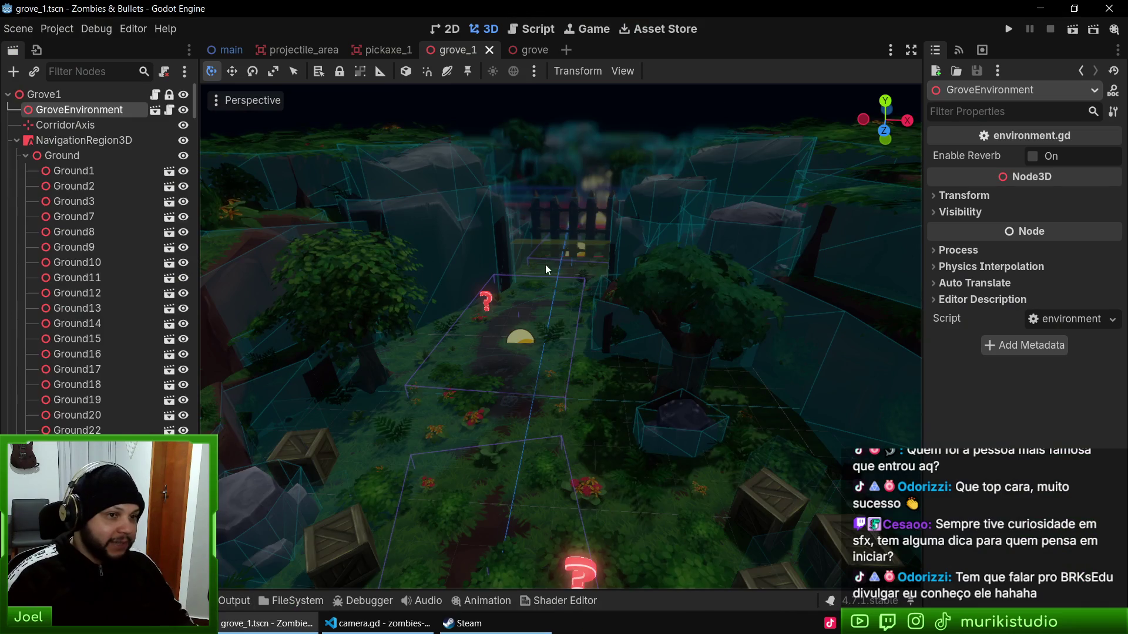
Step: Open grove.tres and set the Ambient Light Energy to 0.02
{"action": "key", "text": "shift+alt+o"}
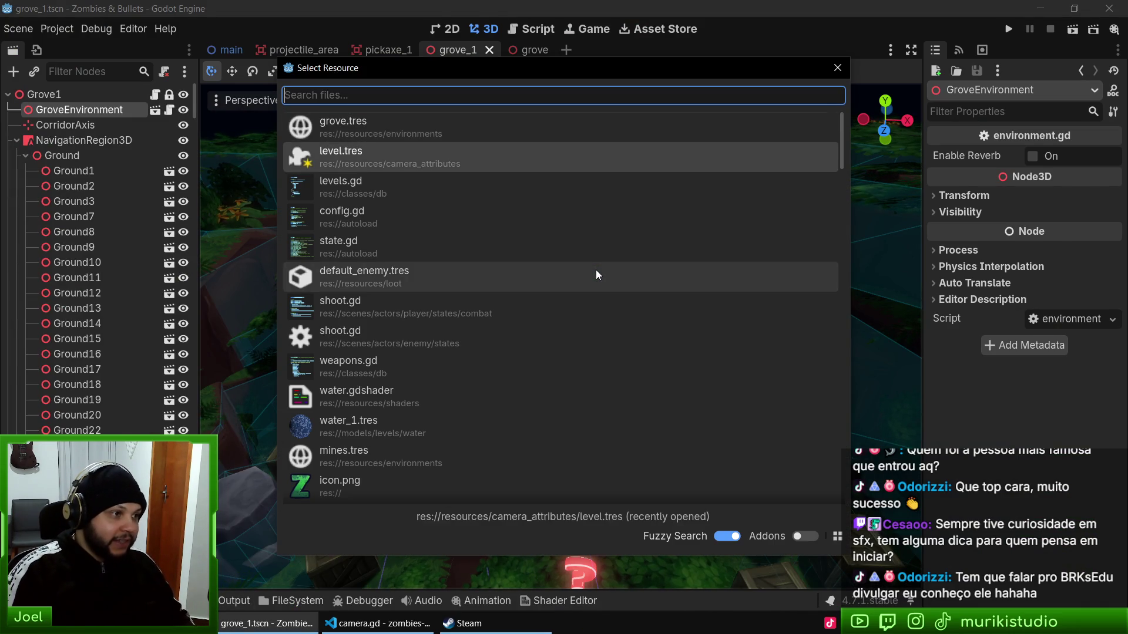
{"action": "key", "text": "Return"}
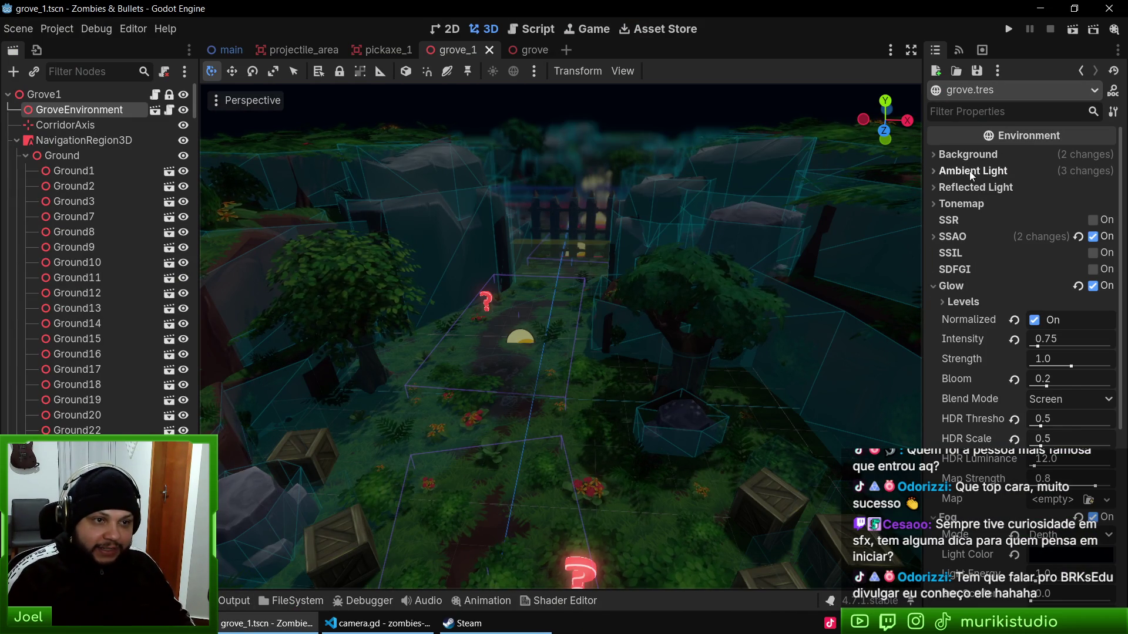
{"action": "left_click", "coordinate": [972, 170]}
{"action": "left_click", "coordinate": [1071, 226]}
{"action": "type", "text": "0.02"}
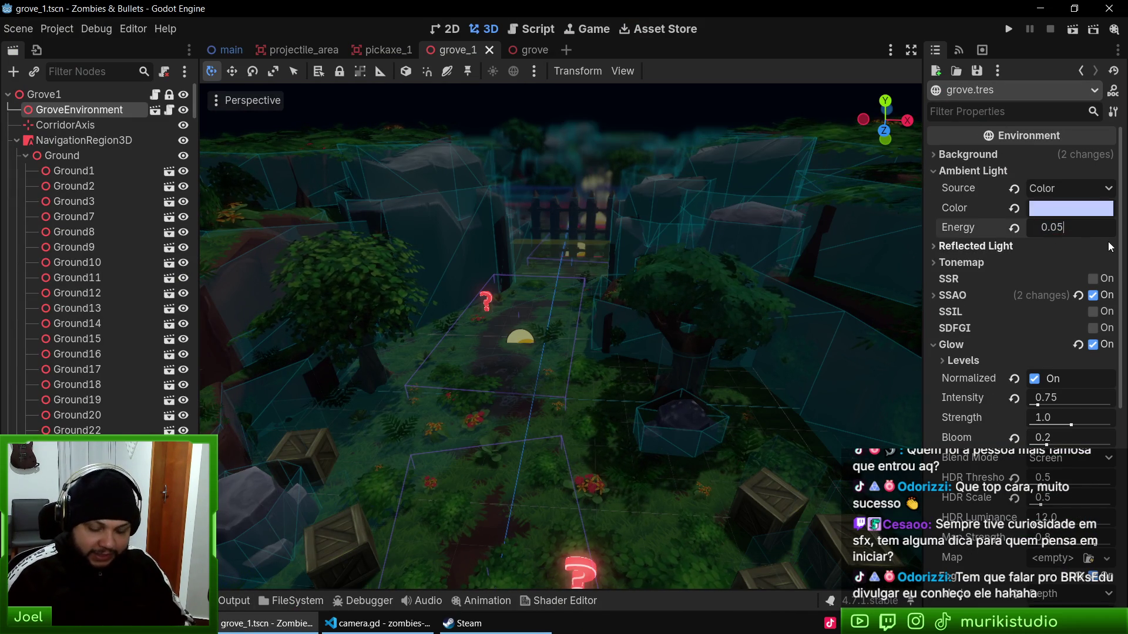
{"action": "key", "text": "Return"}
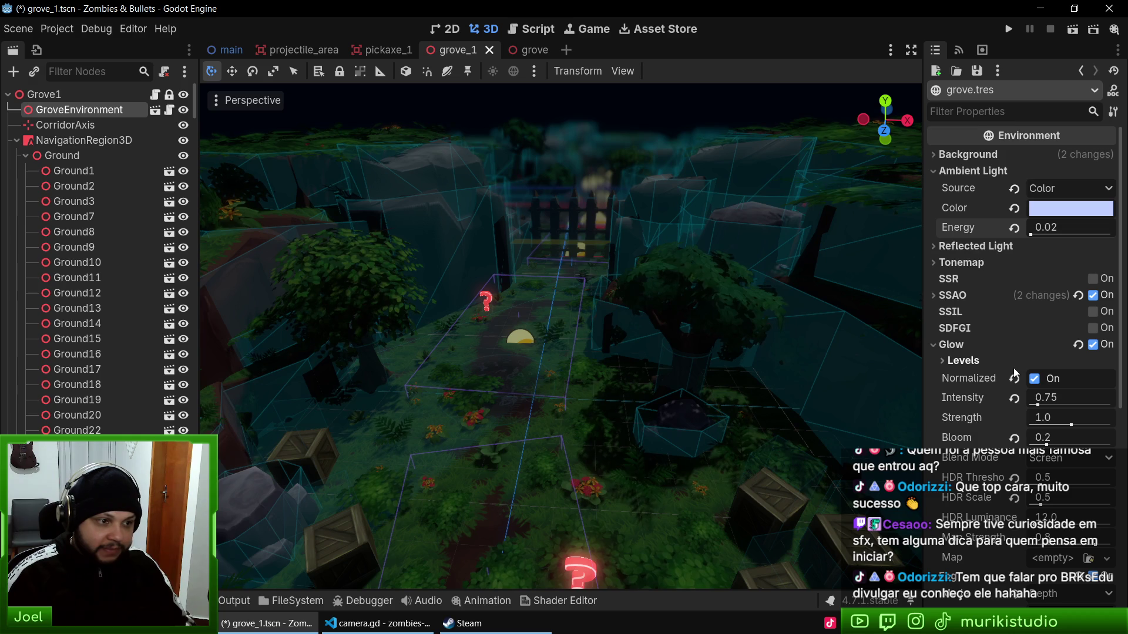
Step: Make the ambient Color white, raise Energy to 0.05, and save the scene
{"action": "left_click", "coordinate": [1051, 213]}
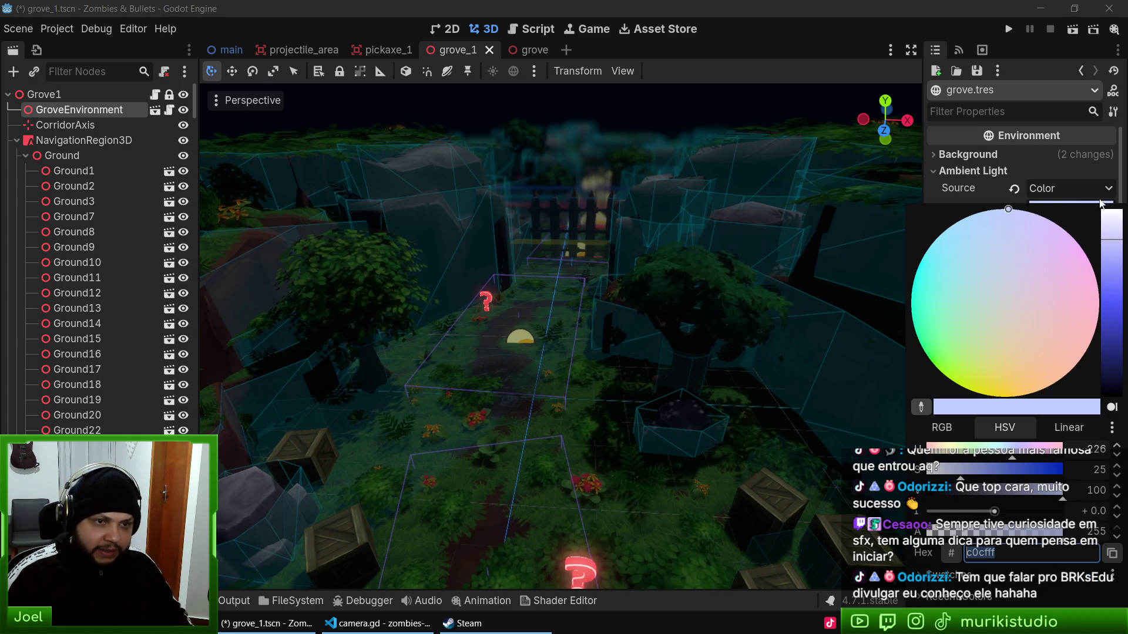
{"action": "mouse_move", "coordinate": [1110, 218]}
{"action": "left_mouse_down"}
{"action": "mouse_move", "coordinate": [1096, 404]}
{"action": "mouse_move", "coordinate": [1111, 206]}
{"action": "left_mouse_up"}
{"action": "left_click", "coordinate": [976, 191]}
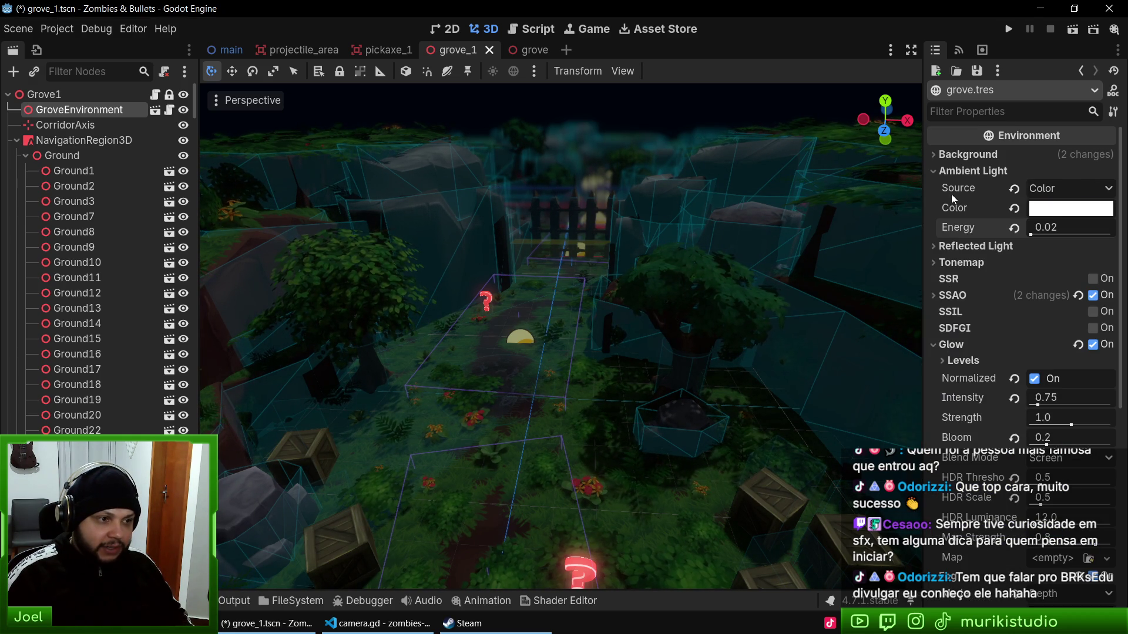
{"action": "left_click", "coordinate": [1014, 228]}
{"action": "mouse_move", "coordinate": [1056, 229]}
{"action": "left_mouse_down"}
{"action": "mouse_move", "coordinate": [1040, 230]}
{"action": "mouse_move", "coordinate": [1055, 238]}
{"action": "left_mouse_up"}
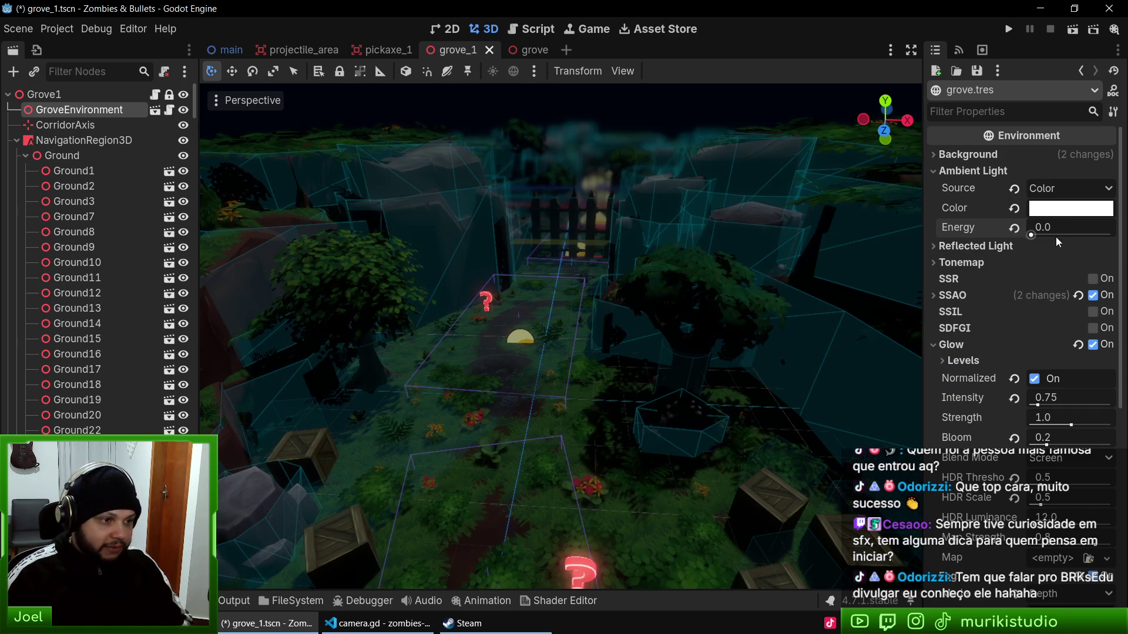
{"action": "left_click", "coordinate": [1062, 227]}
{"action": "type", "text": ",05"}
{"action": "key", "text": "Return"}
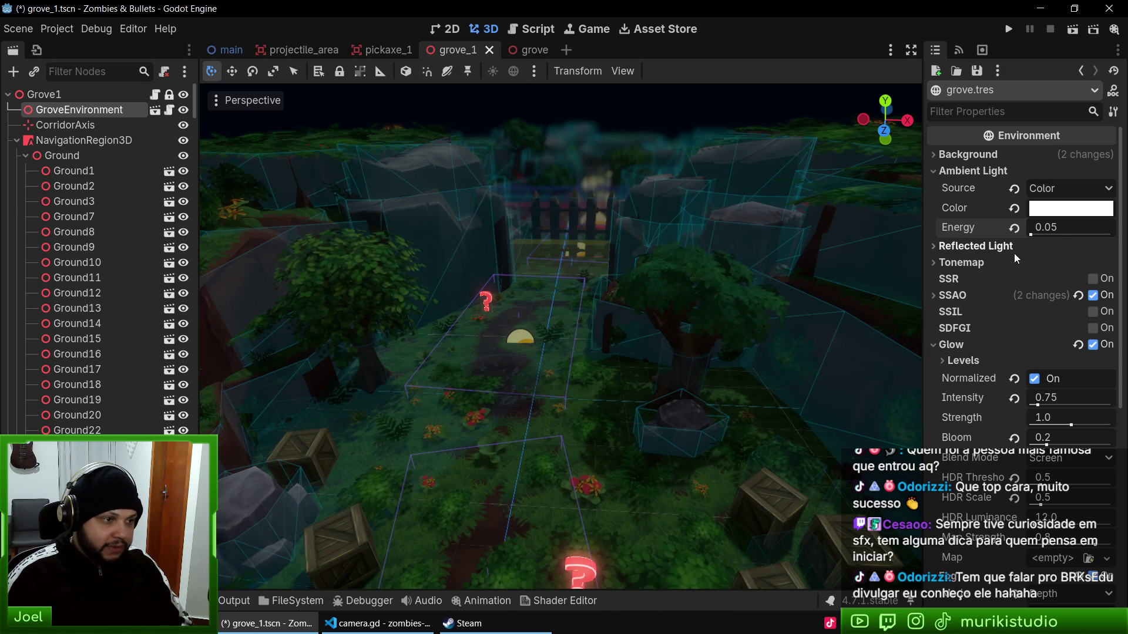
{"action": "left_click", "coordinate": [1059, 227]}
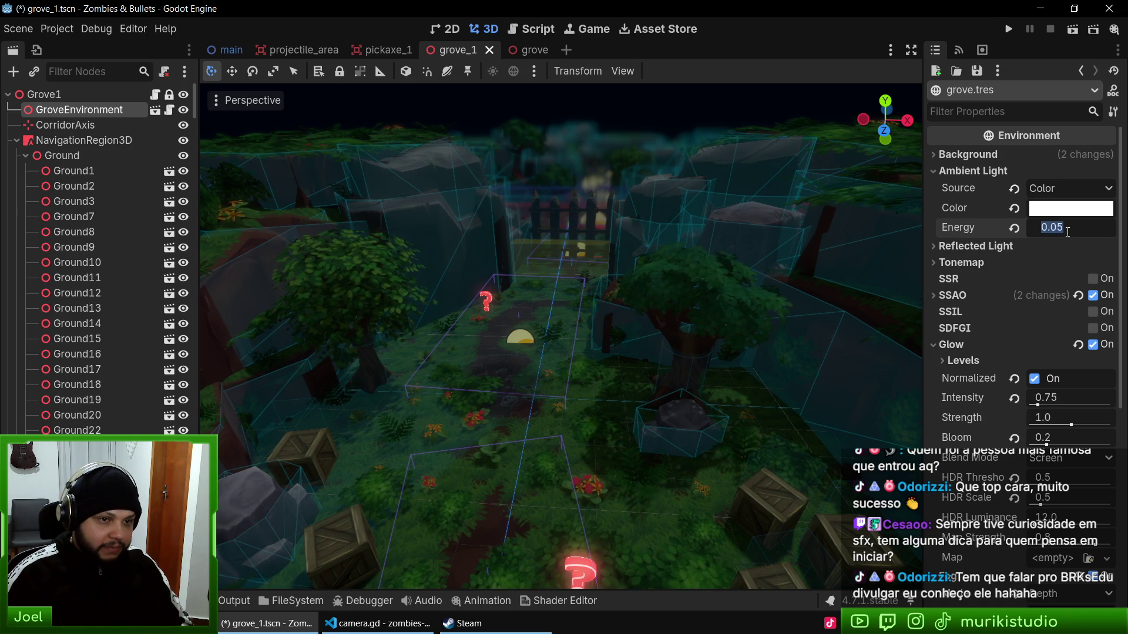
{"action": "key", "text": "ctrl+s"}
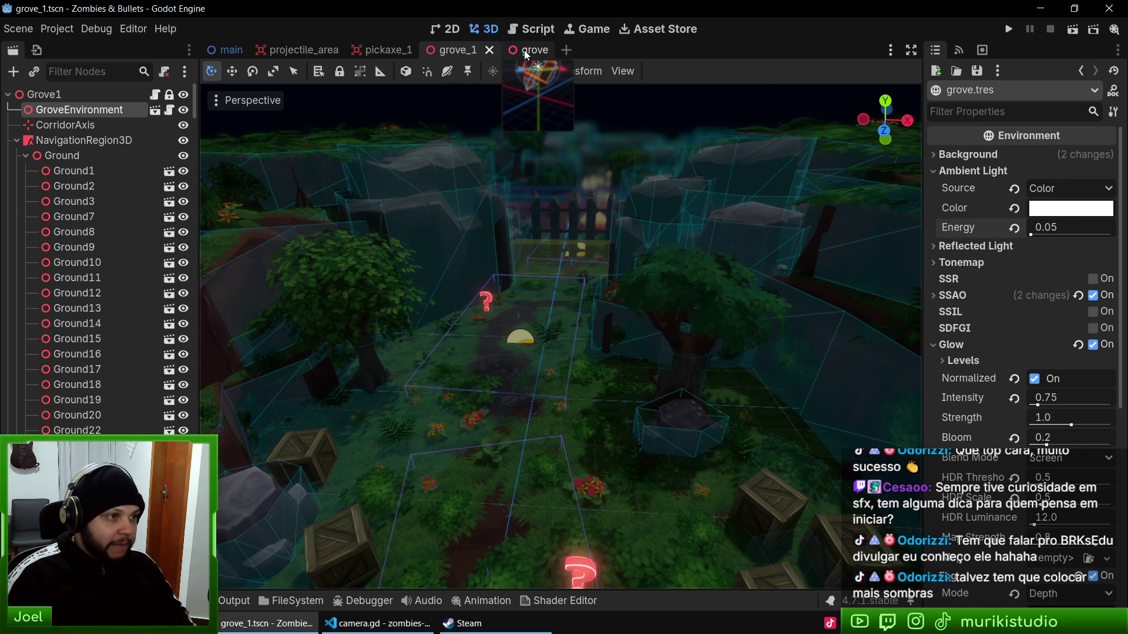
Step: Lower the grove's DirectionalLight3D energy to 0.1, save, and check the lighting in grove_1
{"action": "left_click", "coordinate": [526, 55]}
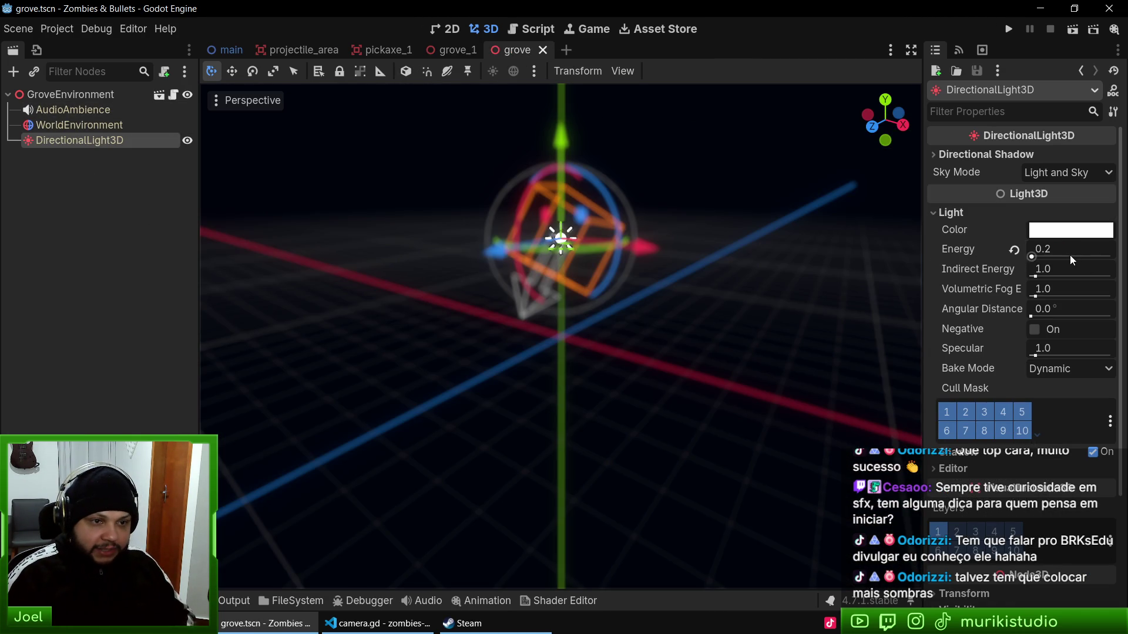
{"action": "left_click_drag", "start_coordinate": [1061, 246], "coordinate": [1046, 246]}
{"action": "key", "text": "ctrl+s"}
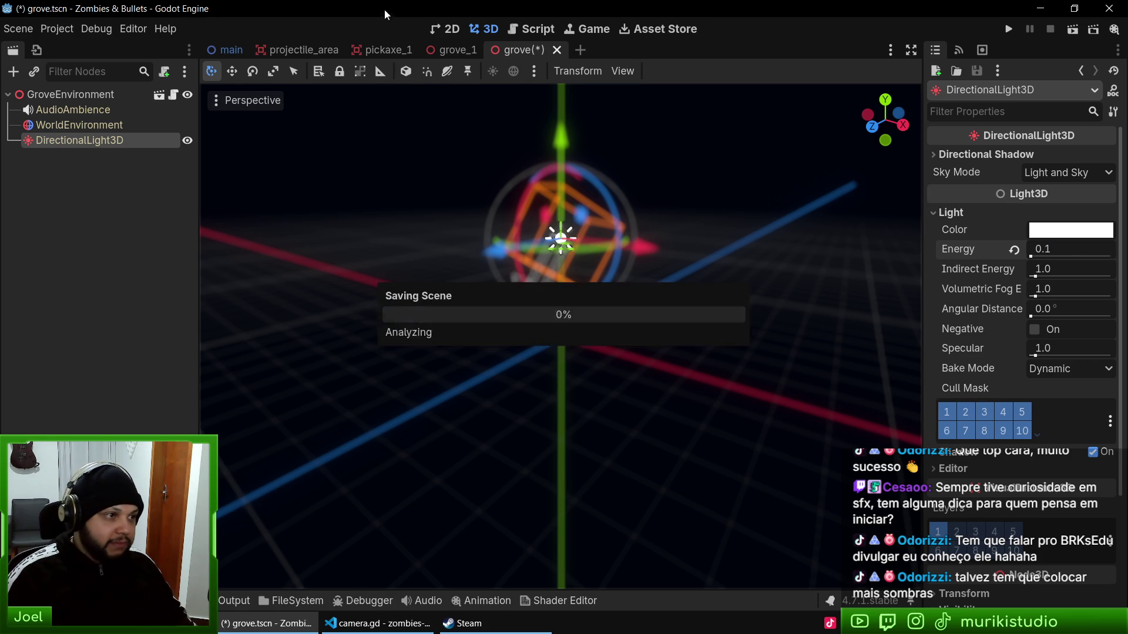
{"action": "left_click", "coordinate": [451, 51]}
{"action": "mouse_move", "coordinate": [629, 336]}
{"action": "left_mouse_down"}
{"action": "mouse_move", "coordinate": [636, 372]}
{"action": "mouse_move", "coordinate": [686, 376]}
{"action": "mouse_move", "coordinate": [632, 414]}
{"action": "mouse_move", "coordinate": [622, 400]}
{"action": "left_mouse_up"}
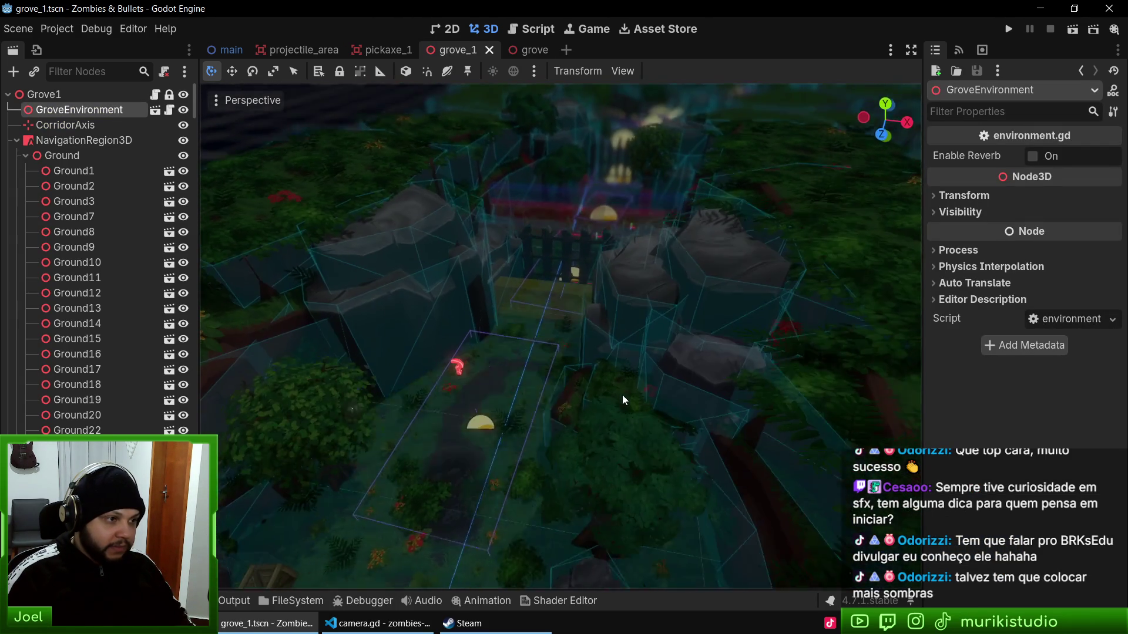
Step: Set the grove's DirectionalLight3D energy to 0.05 and save grove.tscn
{"action": "left_click", "coordinate": [523, 57]}
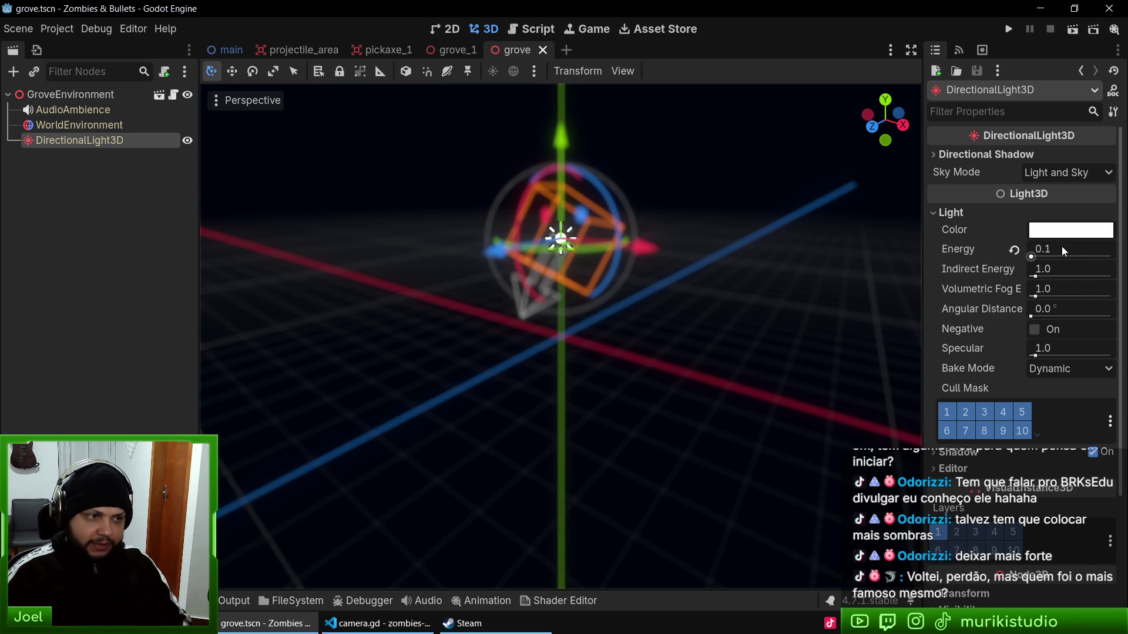
{"action": "left_click", "coordinate": [1062, 250]}
{"action": "type", "text": "0.05"}
{"action": "key", "text": "Return"}
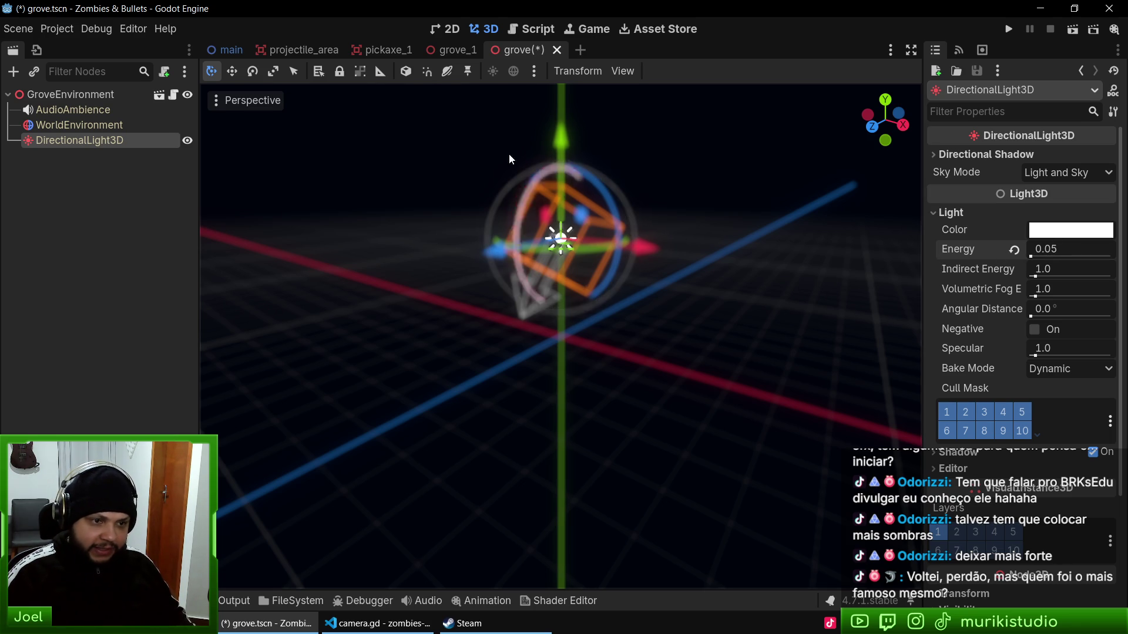
{"action": "key", "text": "ctrl+s"}
{"action": "left_click", "coordinate": [47, 125]}
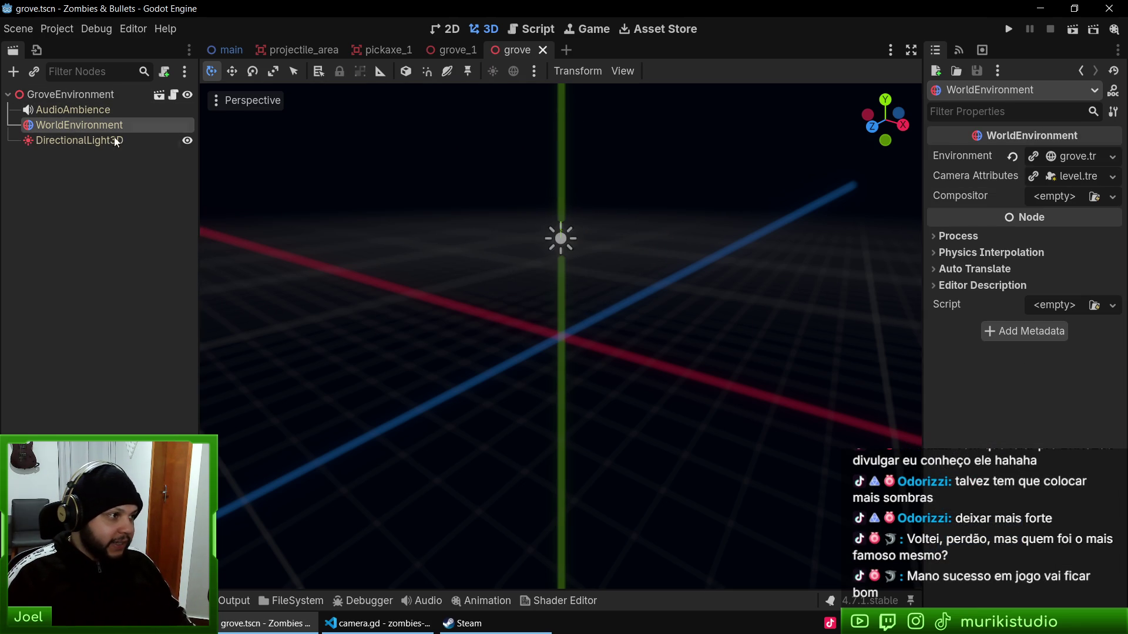
Step: Expand WorldEnvironment's Camera Attributes and Environment resource to review them, then press the Windows key
{"action": "left_click", "coordinate": [1063, 178]}
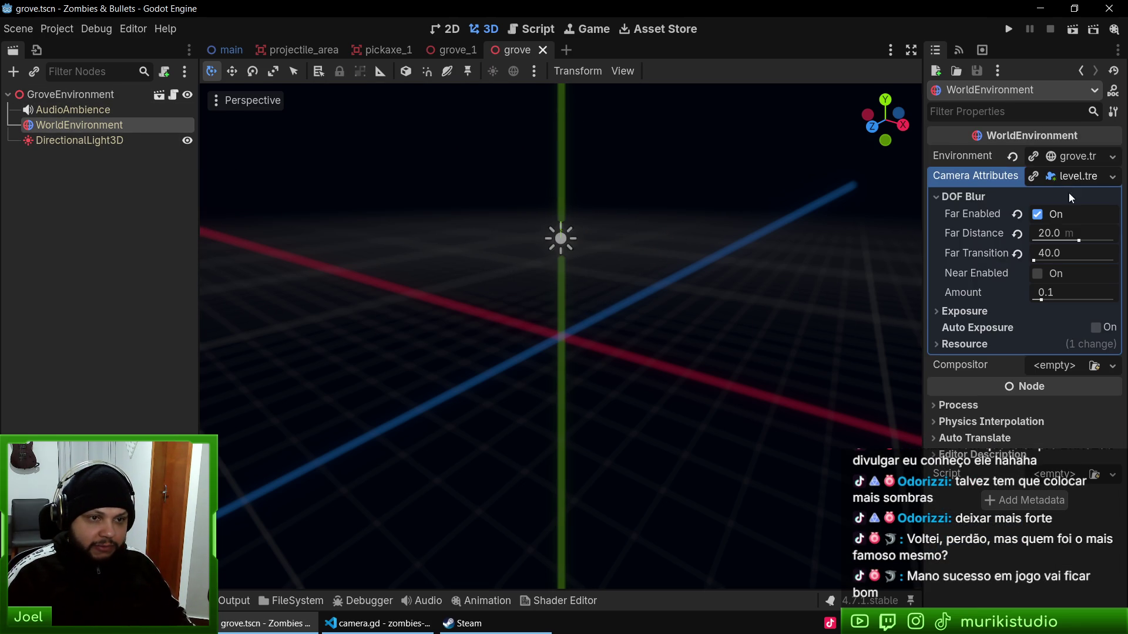
{"action": "left_click", "coordinate": [1074, 156]}
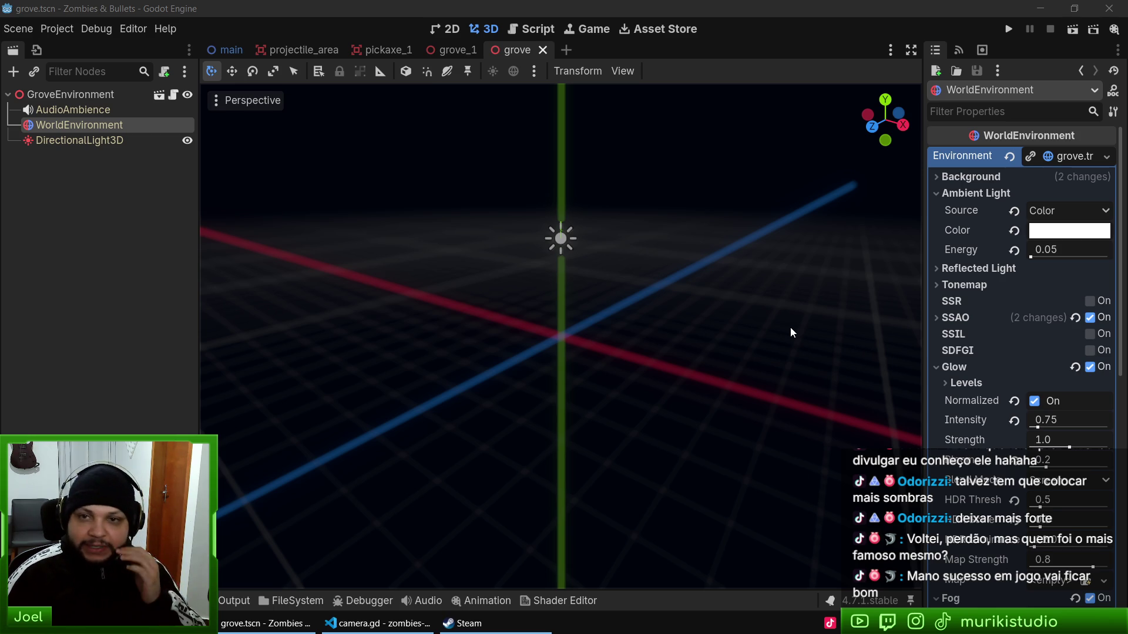
{"action": "key", "text": "super"}
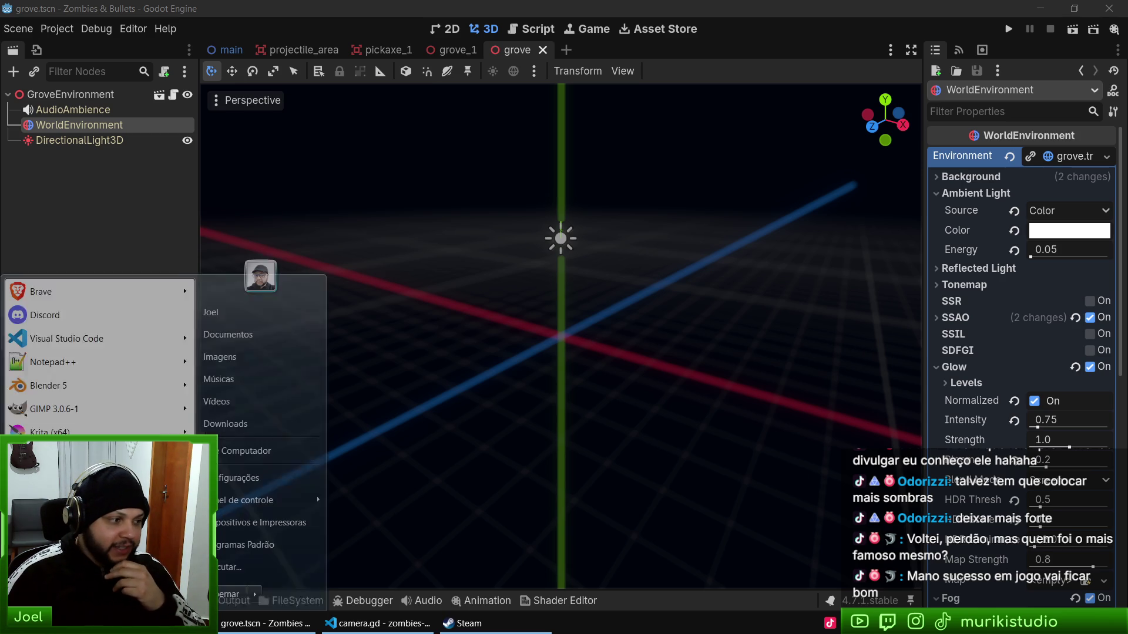
Step: Launch REAPER, open the recent Zombie.rpp project and play its zombie sounds
{"action": "left_click", "coordinate": [323, 494]}
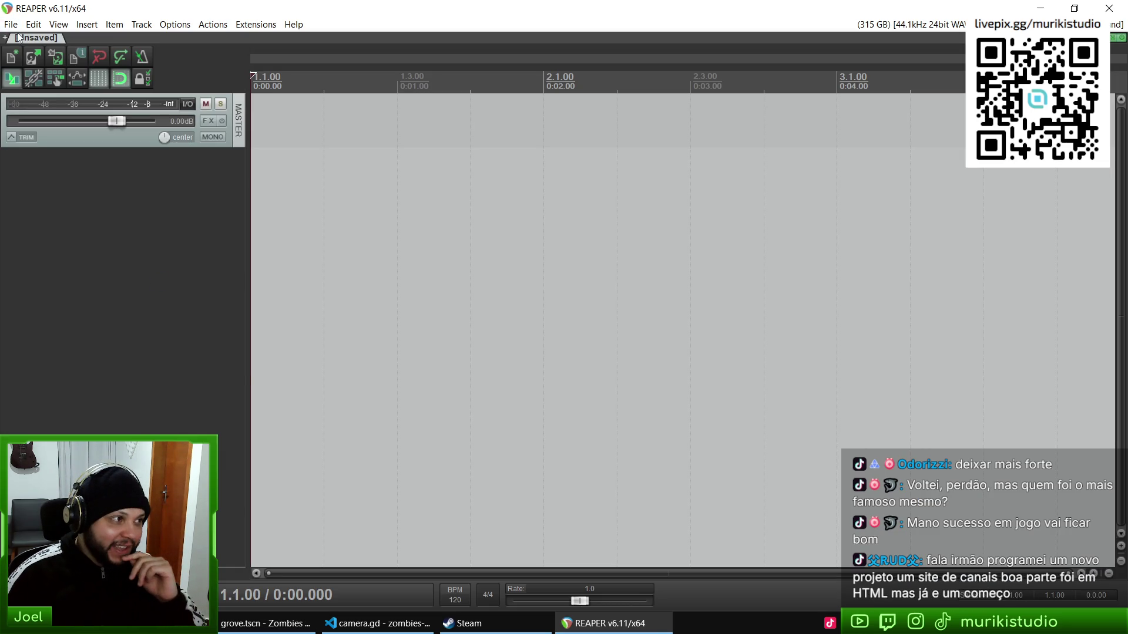
{"action": "left_click", "coordinate": [11, 24]}
{"action": "mouse_move", "coordinate": [189, 161]}
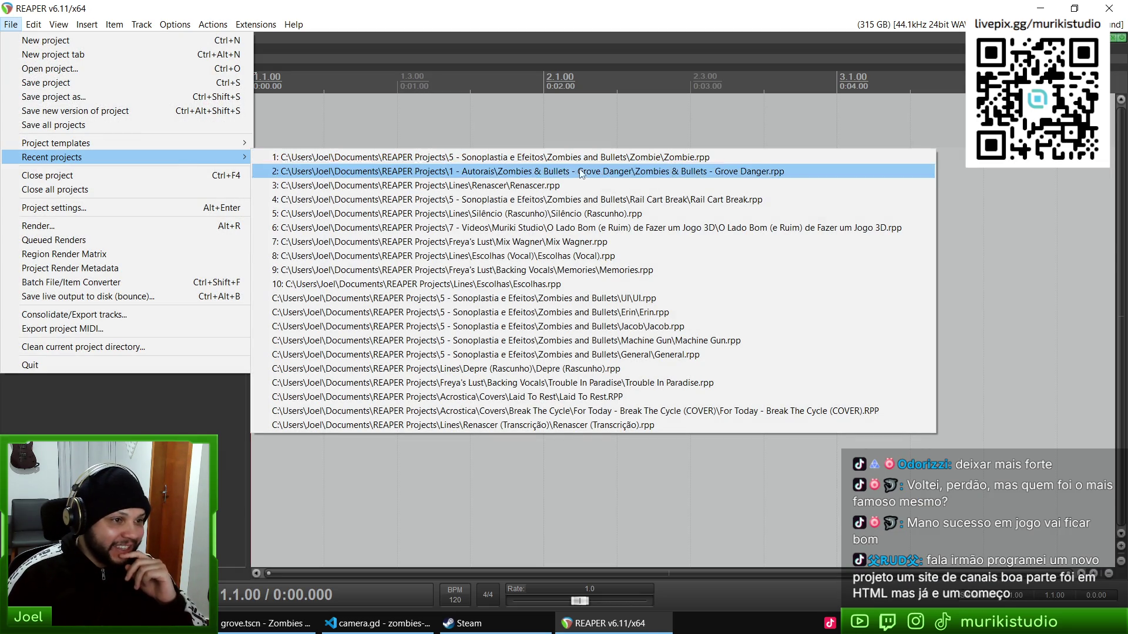
{"action": "left_click", "coordinate": [681, 158]}
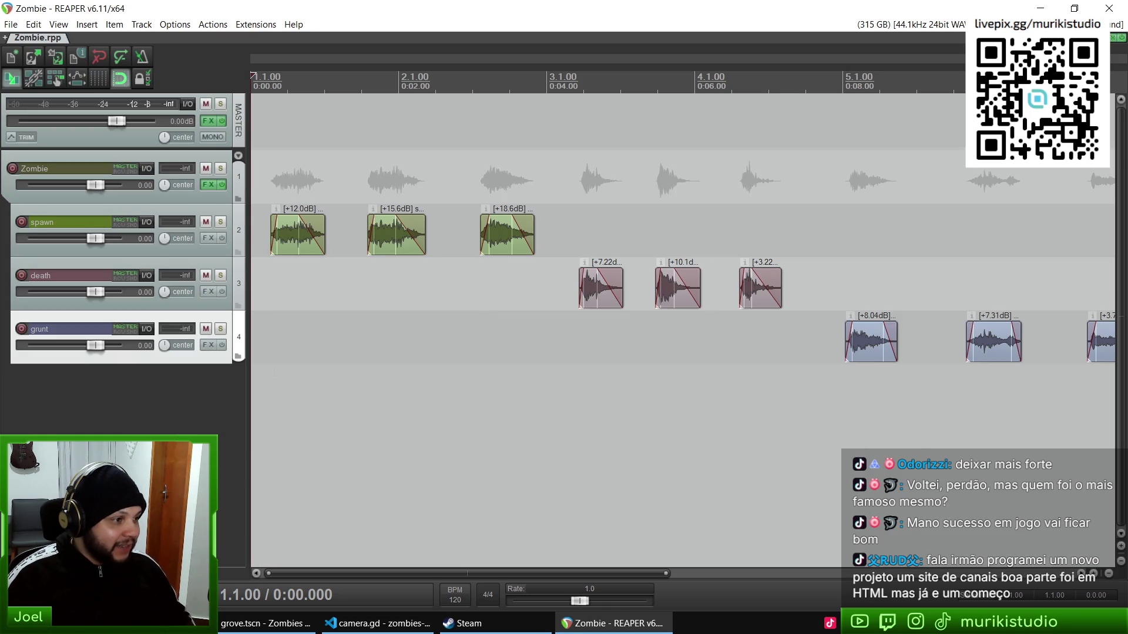
{"action": "key", "text": "space"}
{"action": "key", "text": "space"}
{"action": "left_click", "coordinate": [270, 76]}
{"action": "key", "text": "space"}
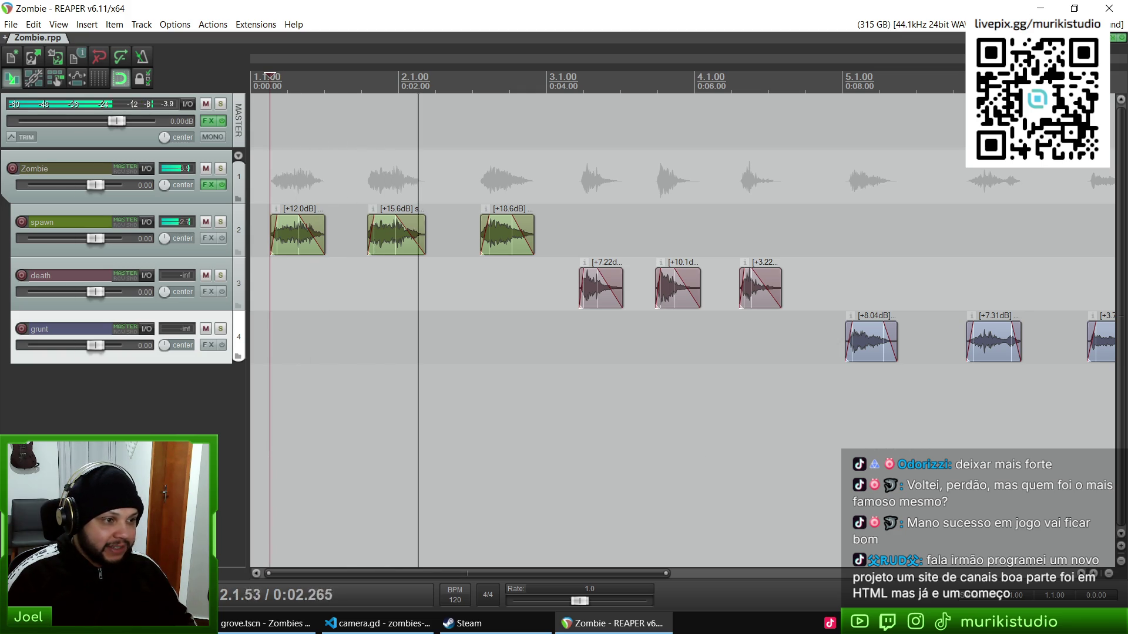
{"action": "left_click", "coordinate": [563, 77]}
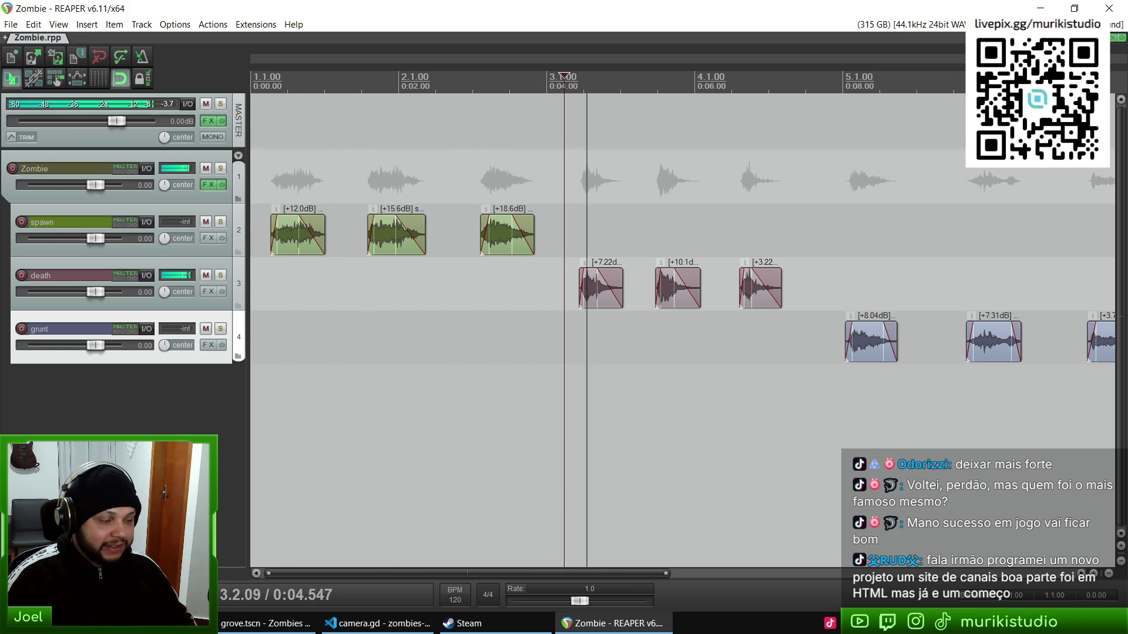
{"action": "key", "text": "space"}
{"action": "left_click", "coordinate": [208, 184]}
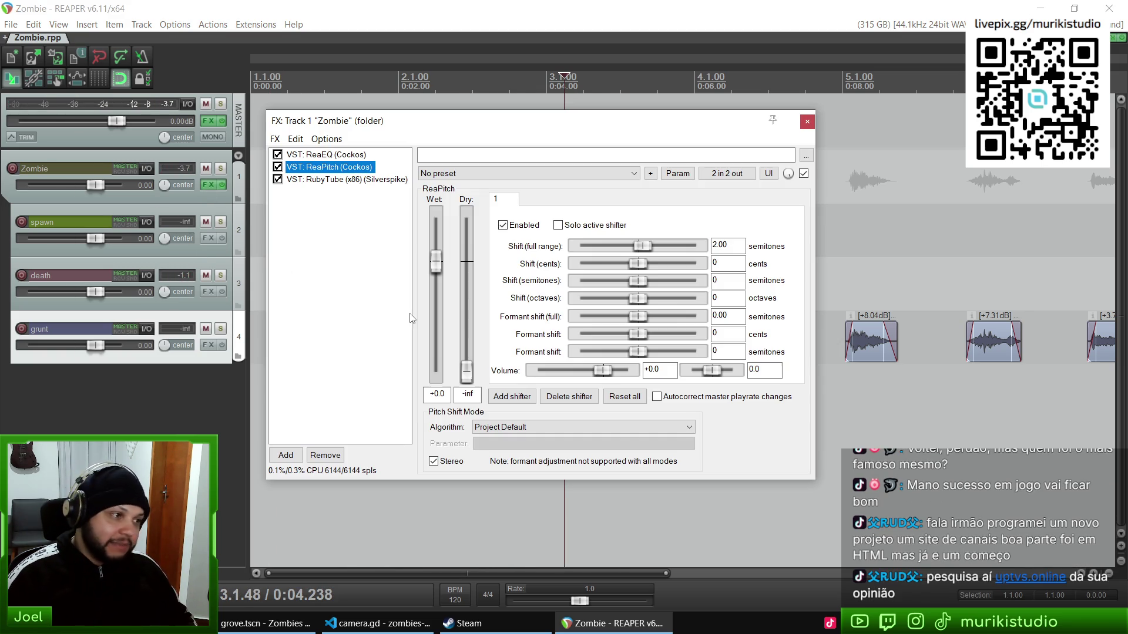
{"action": "left_click", "coordinate": [328, 155]}
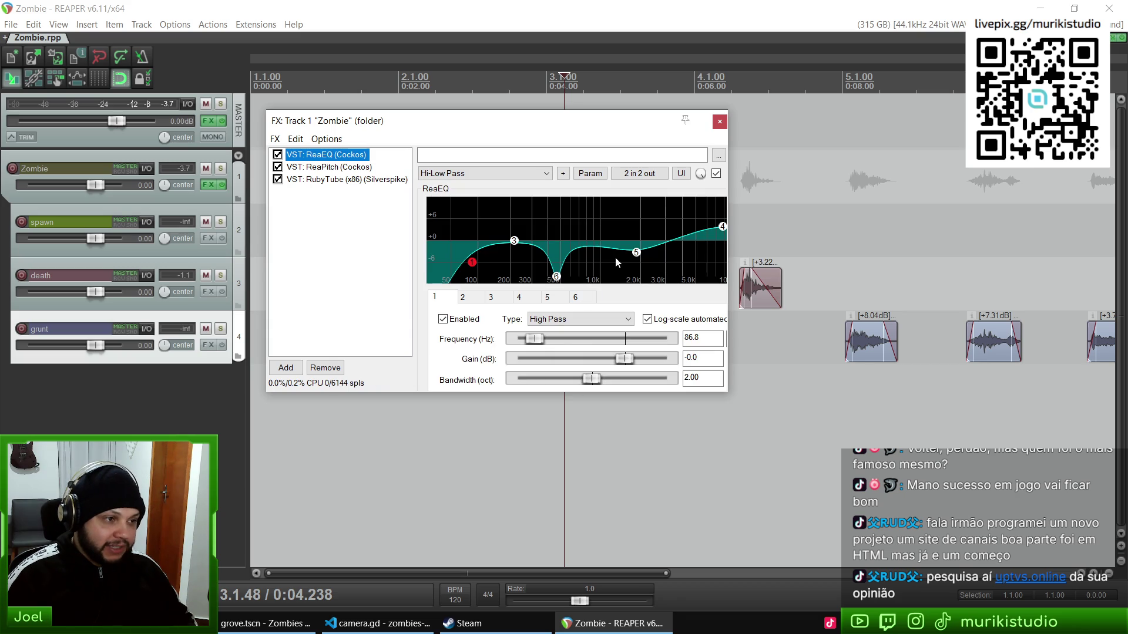
{"action": "mouse_move", "coordinate": [557, 124]}
{"action": "left_mouse_down"}
{"action": "mouse_move", "coordinate": [669, 140]}
{"action": "mouse_move", "coordinate": [474, 114]}
{"action": "mouse_move", "coordinate": [652, 252]}
{"action": "mouse_move", "coordinate": [411, 296]}
{"action": "mouse_move", "coordinate": [369, 262]}
{"action": "mouse_move", "coordinate": [362, 284]}
{"action": "left_mouse_up"}
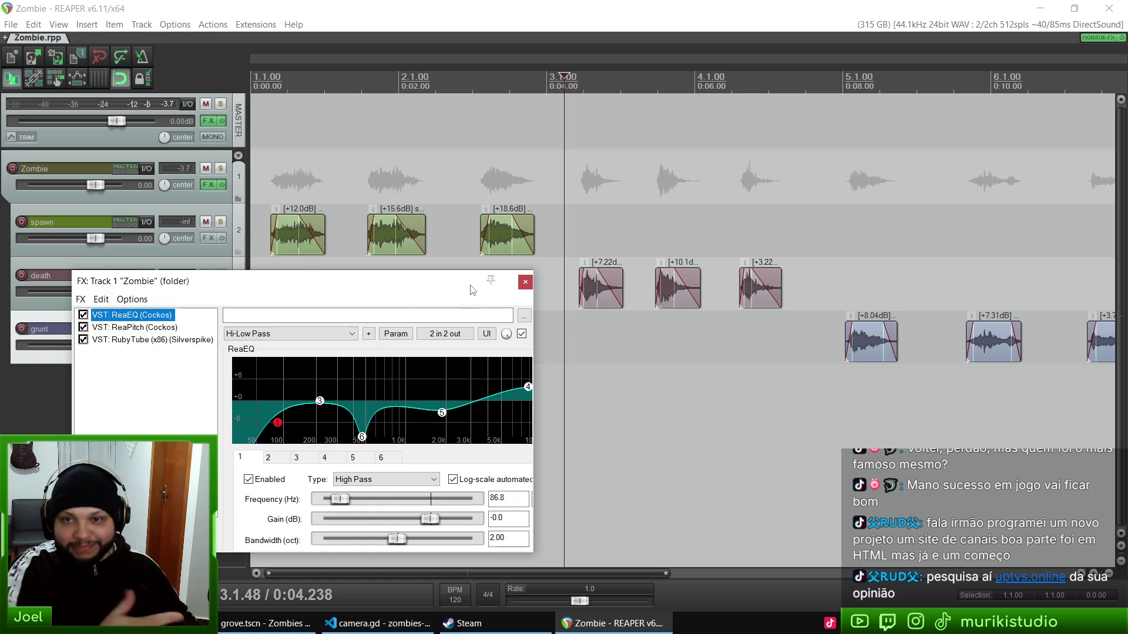
{"action": "mouse_move", "coordinate": [427, 295]}
{"action": "left_mouse_down"}
{"action": "mouse_move", "coordinate": [695, 231]}
{"action": "mouse_move", "coordinate": [731, 204]}
{"action": "left_mouse_up"}
{"action": "left_click", "coordinate": [427, 236]}
{"action": "mouse_move", "coordinate": [623, 196]}
{"action": "left_mouse_down"}
{"action": "mouse_move", "coordinate": [419, 224]}
{"action": "mouse_move", "coordinate": [693, 206]}
{"action": "left_mouse_up"}
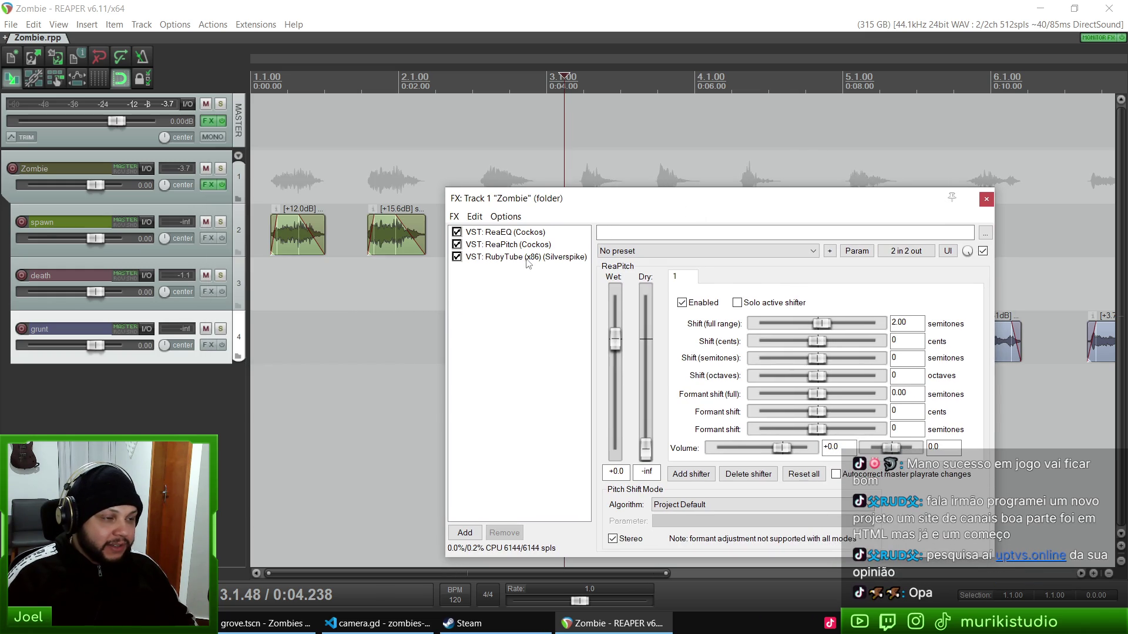
{"action": "left_click", "coordinate": [517, 257]}
{"action": "left_click", "coordinate": [879, 199]}
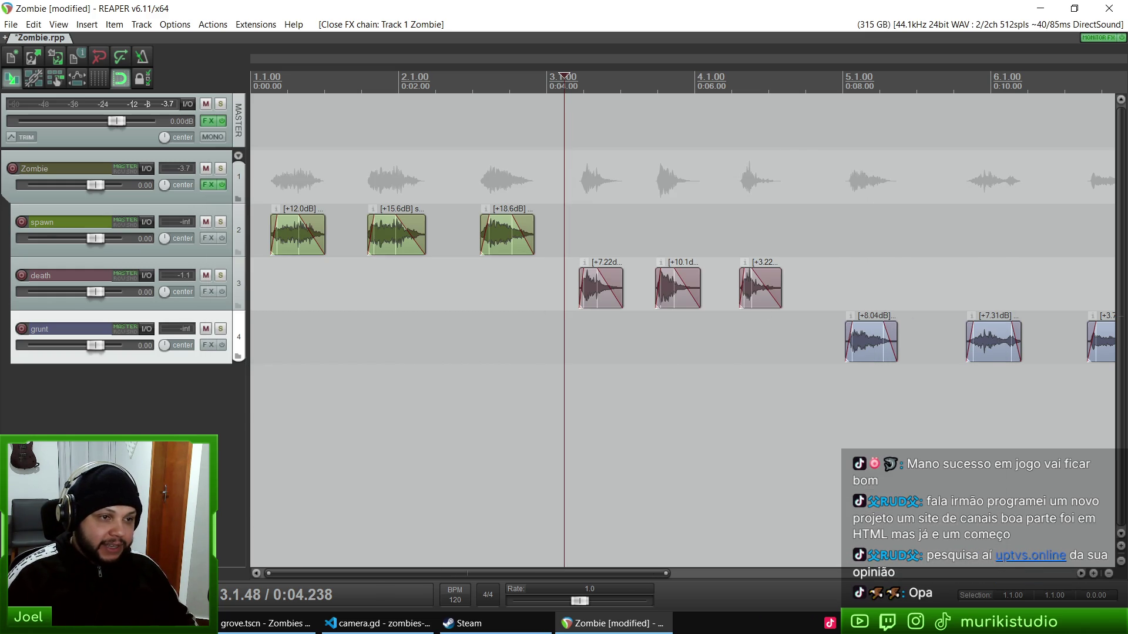
Step: Play the grunts from around 0:14, return to the project start, and close the Zombie project
{"action": "scroll", "coordinate": [640, 351], "scroll_direction": "down", "scroll_amount": 3}
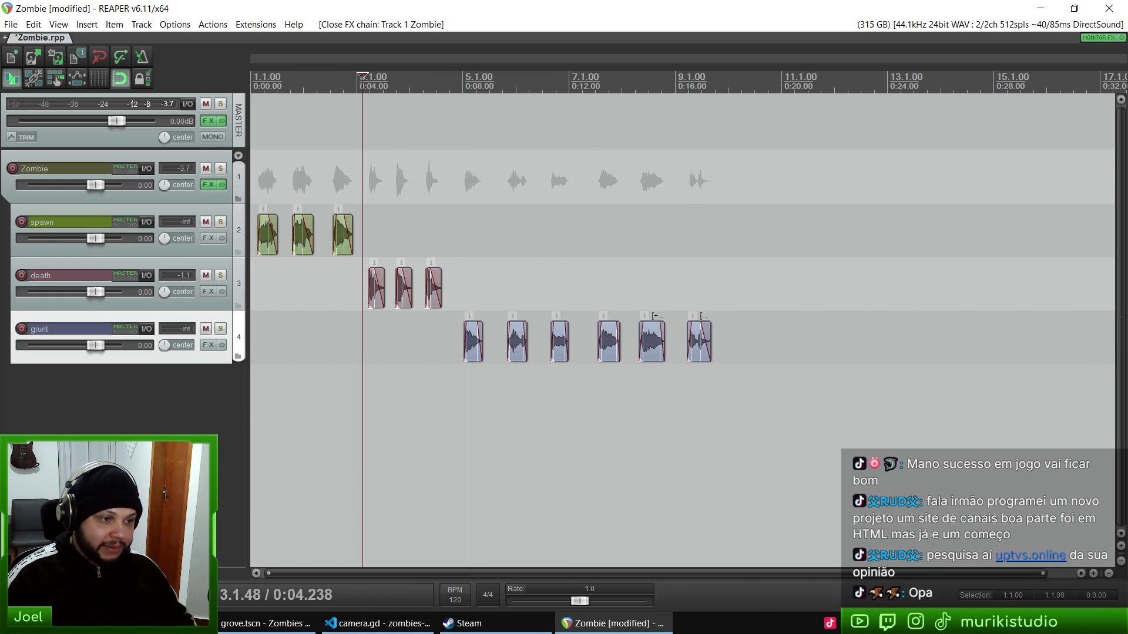
{"action": "left_click", "coordinate": [633, 351]}
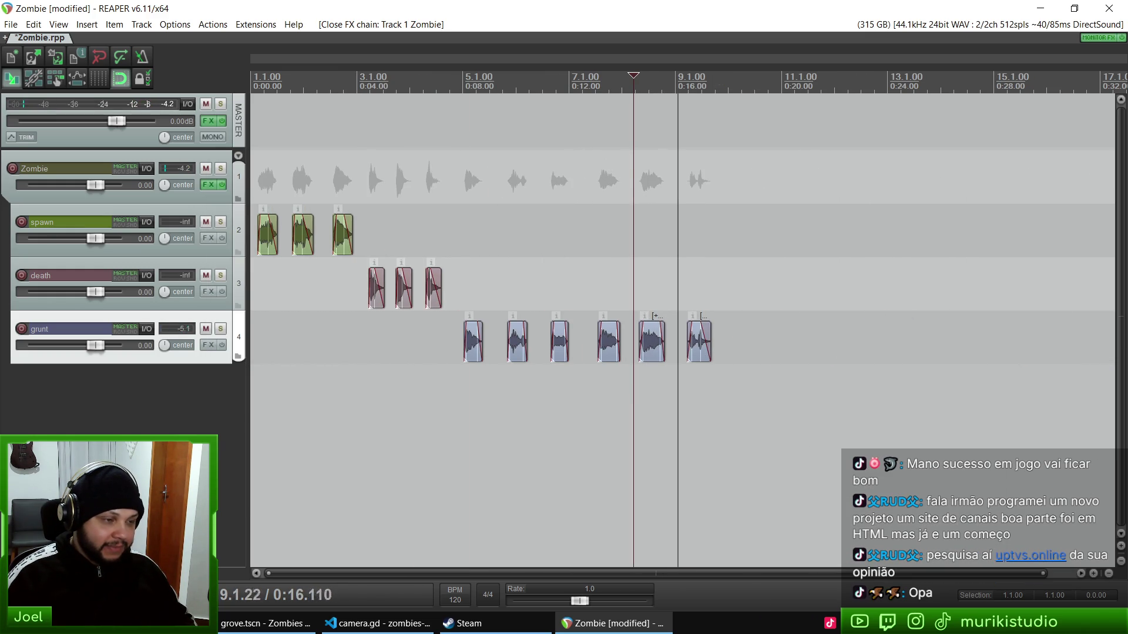
{"action": "key", "text": "space"}
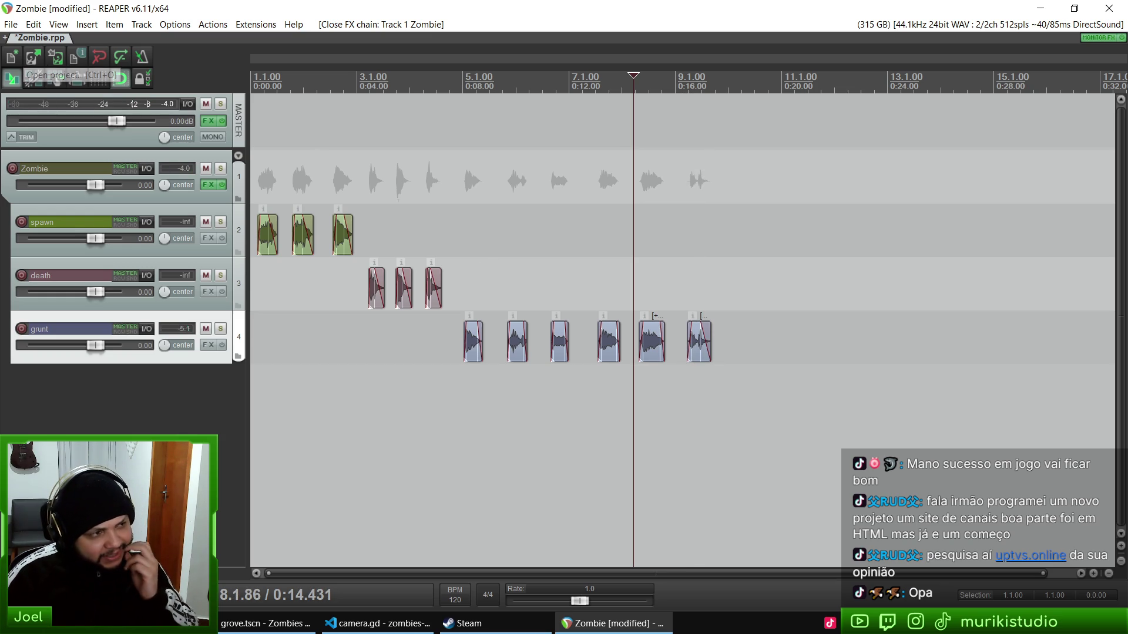
{"action": "key", "text": "Home"}
{"action": "key", "text": "equal"}
{"action": "key", "text": "equal"}
{"action": "key", "text": "equal"}
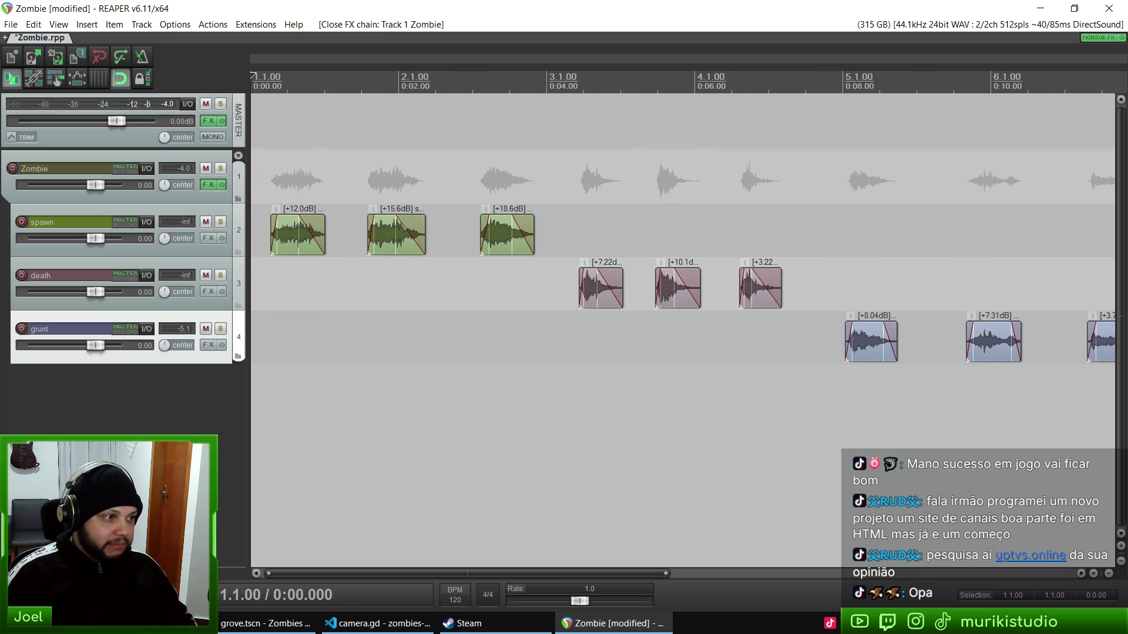
{"action": "left_click", "coordinate": [1109, 8]}
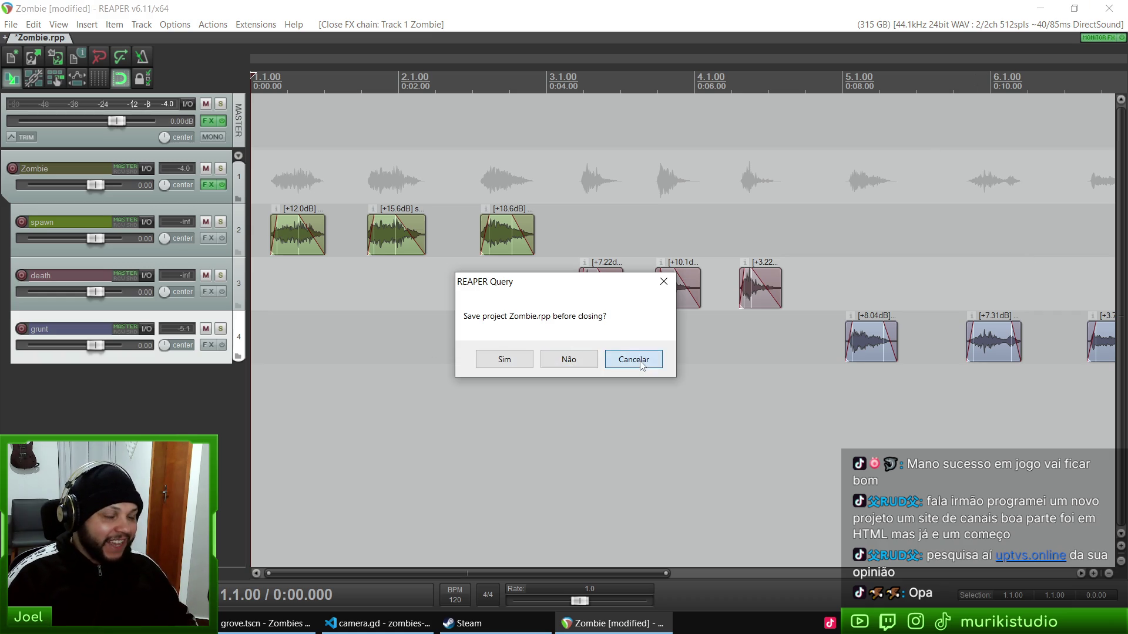
Step: Open UI.rpp from the Zombies and Bullets UI folder, discarding the Zombie project's changes
{"action": "left_click", "coordinate": [631, 360]}
{"action": "left_click", "coordinate": [31, 59]}
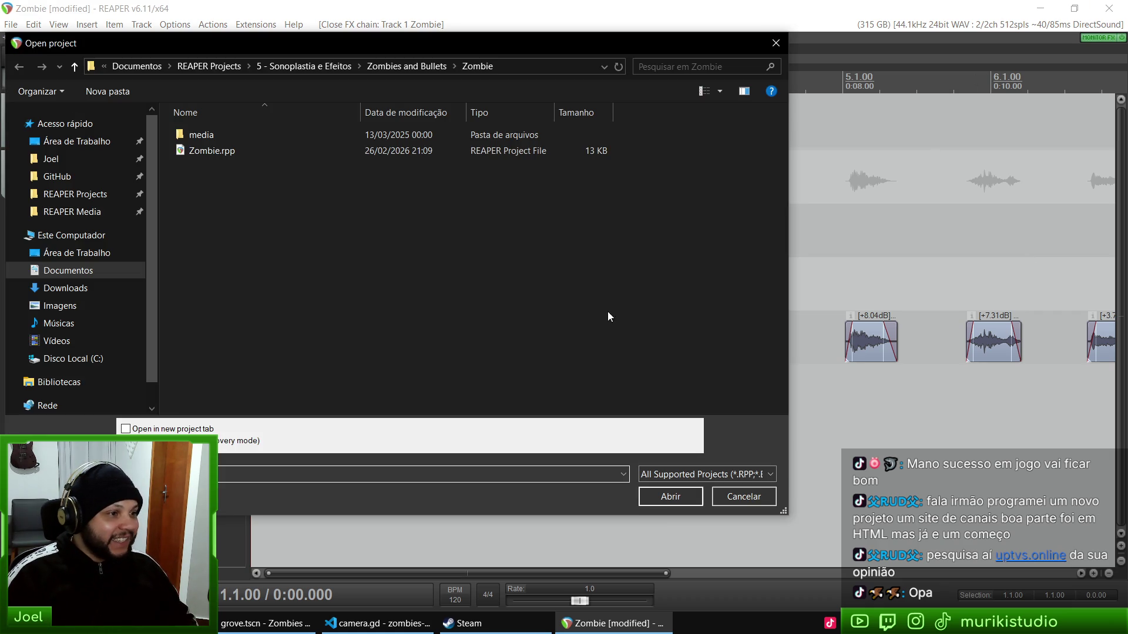
{"action": "left_click", "coordinate": [406, 66]}
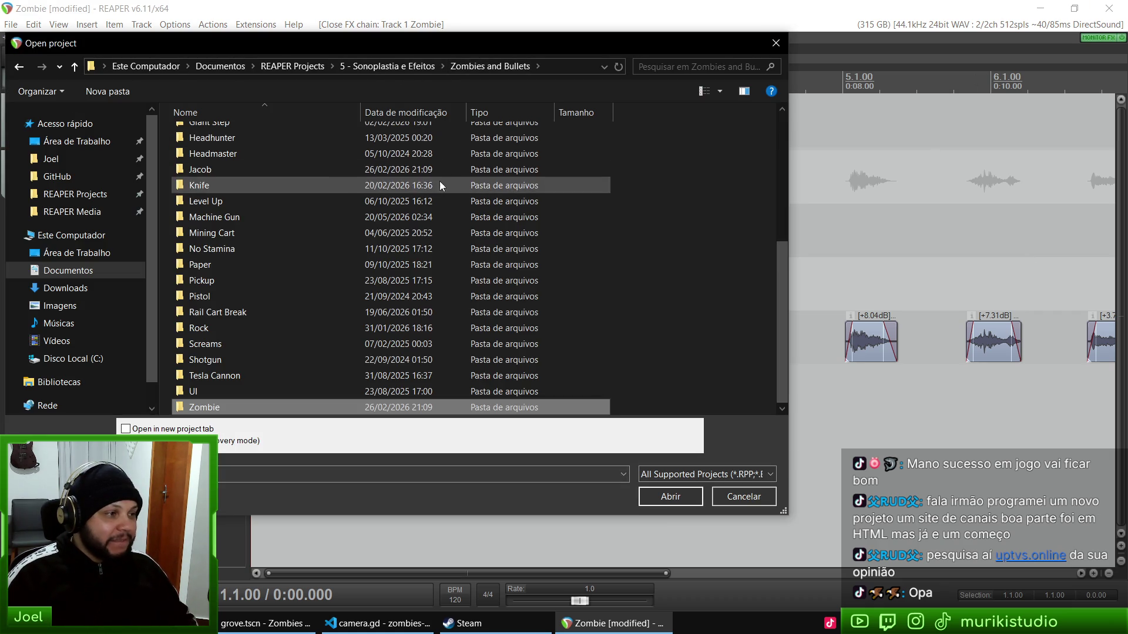
{"action": "scroll", "coordinate": [326, 364], "scroll_direction": "up", "scroll_amount": 5}
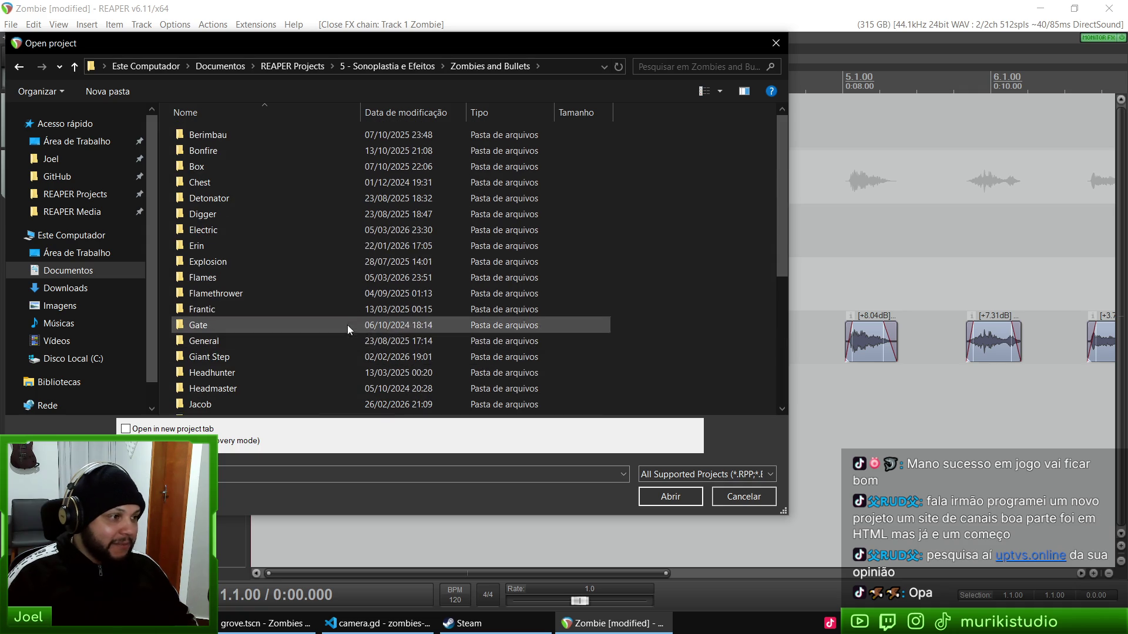
{"action": "scroll", "coordinate": [351, 327], "scroll_direction": "down", "scroll_amount": 5}
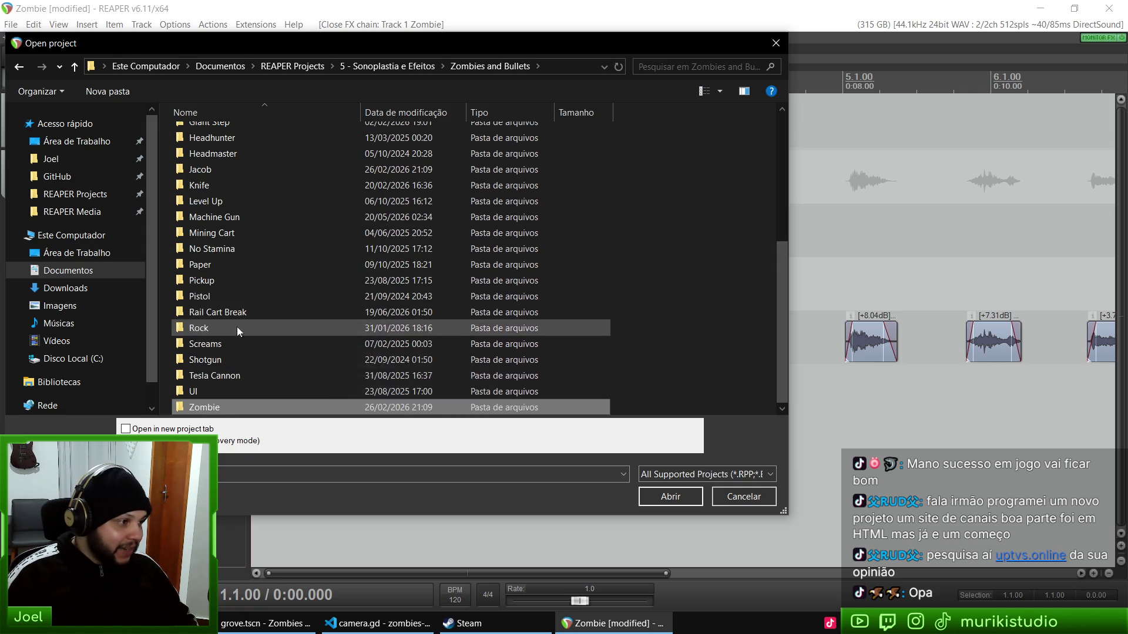
{"action": "double_click", "coordinate": [204, 407]}
{"action": "double_click", "coordinate": [199, 153]}
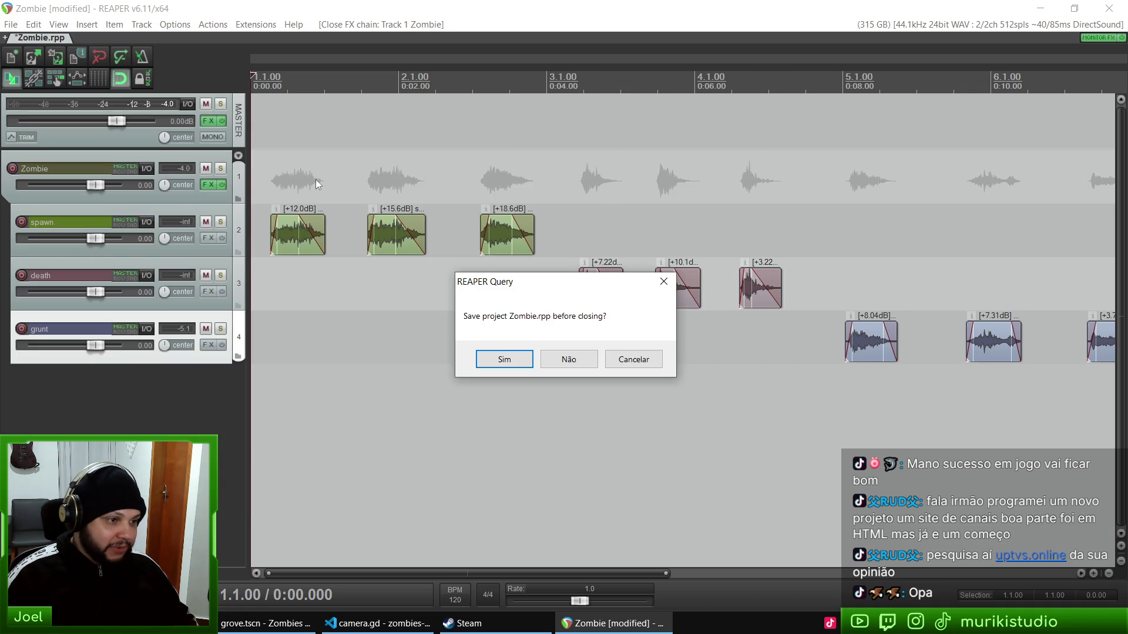
{"action": "left_click", "coordinate": [567, 366]}
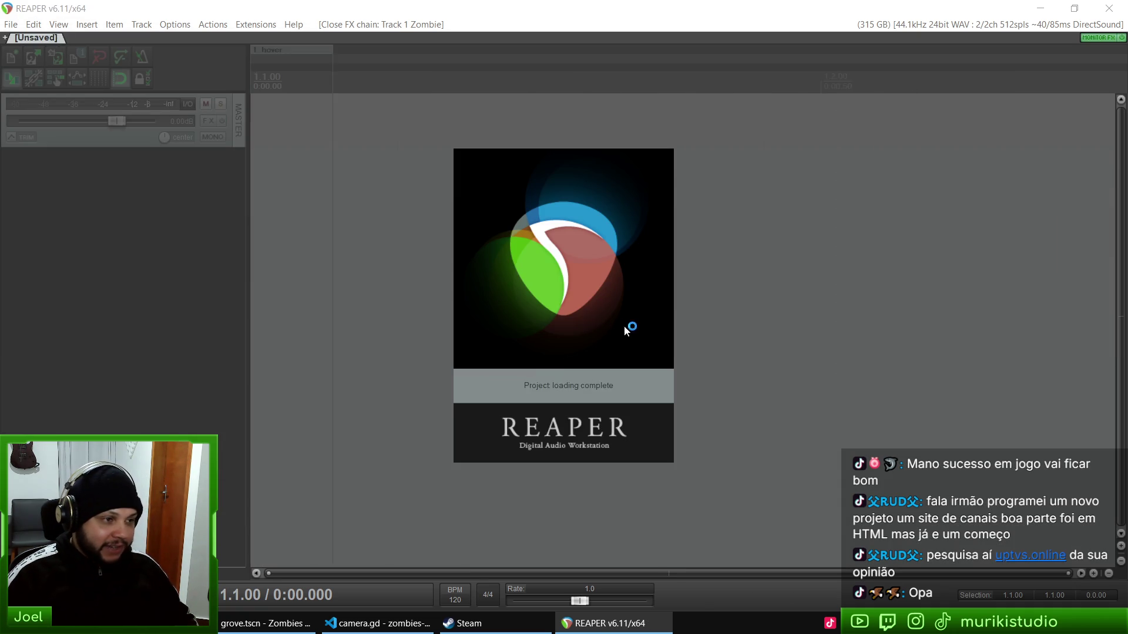
{"action": "key", "text": "Home"}
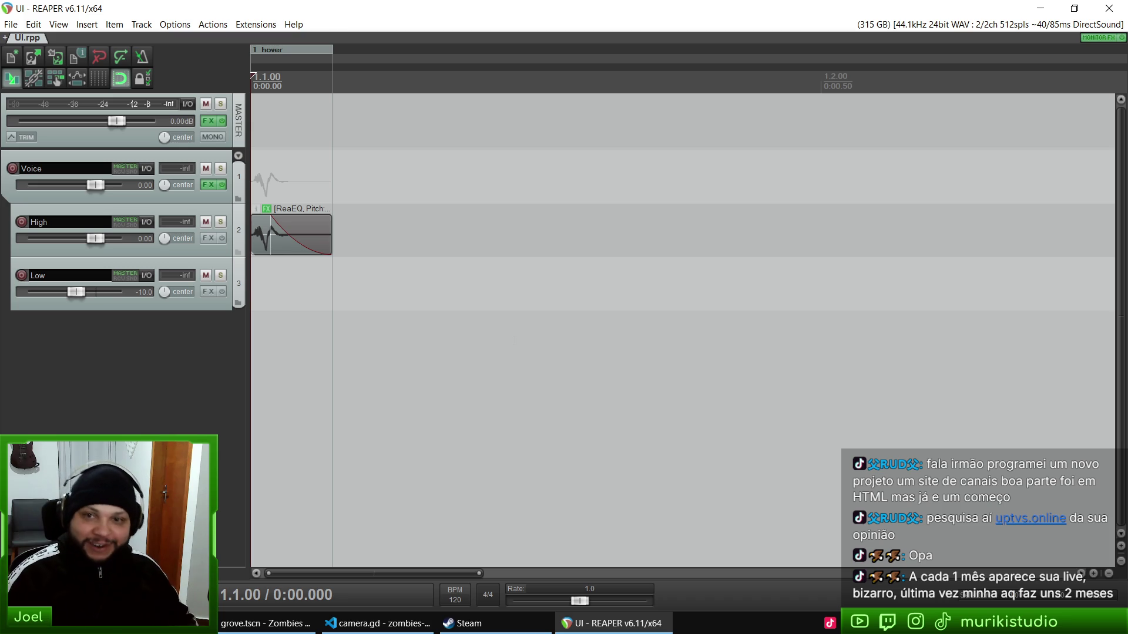
{"action": "key", "text": "space"}
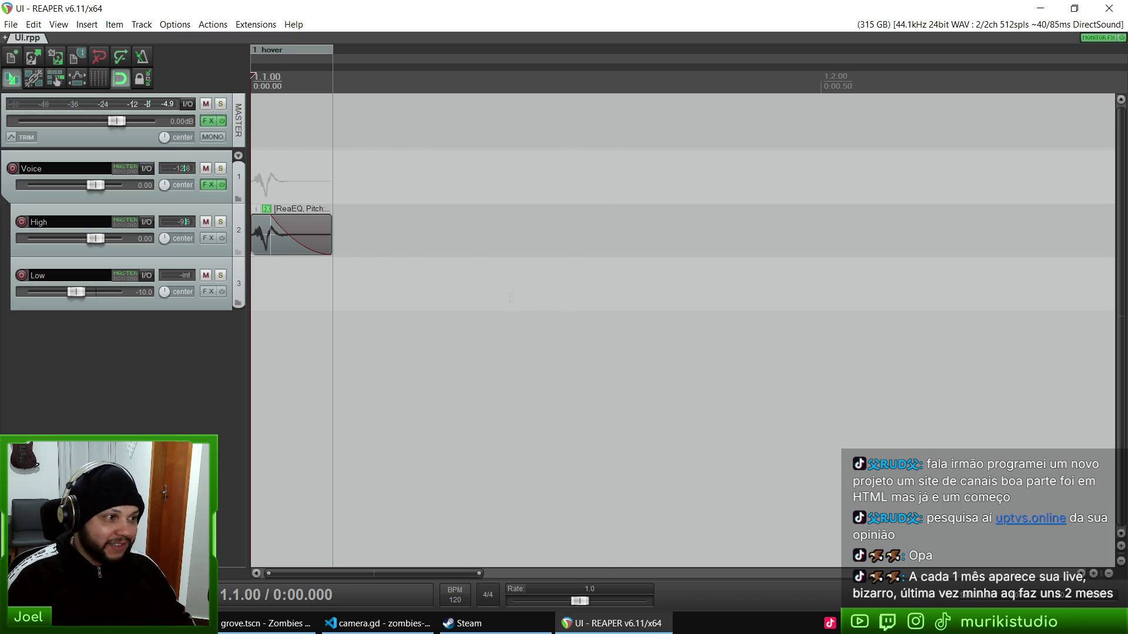
{"action": "key", "text": "space"}
{"action": "key", "text": "space"}
{"action": "key", "text": "space"}
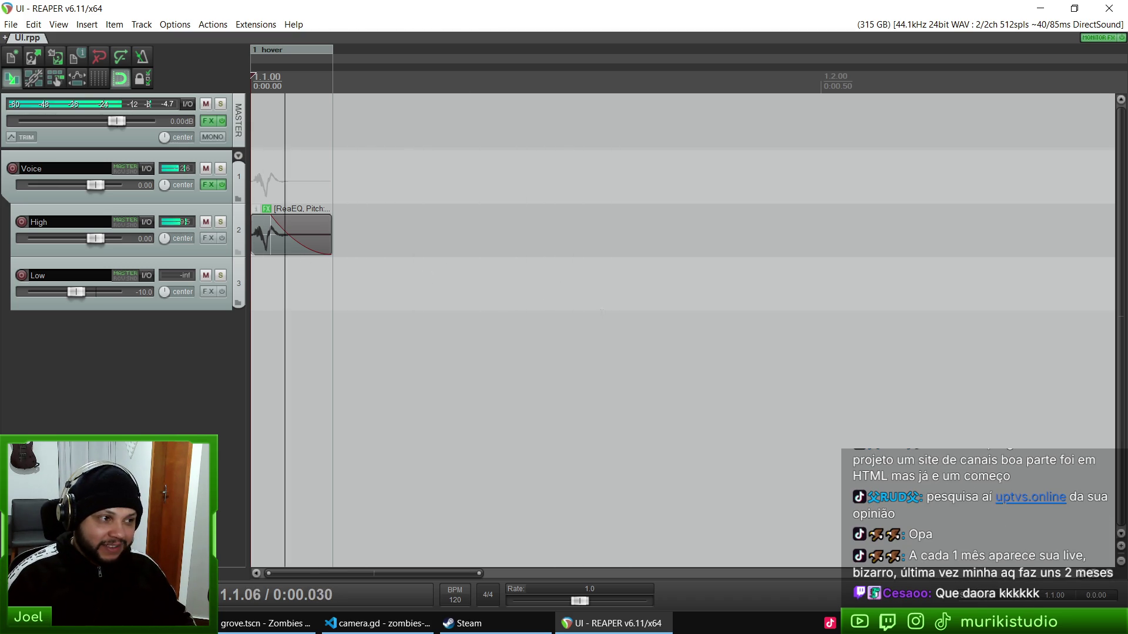
{"action": "scroll", "coordinate": [303, 266], "scroll_direction": "down", "scroll_amount": 5}
{"action": "key", "text": "space"}
{"action": "left_click", "coordinate": [642, 76]}
{"action": "key", "text": "space"}
{"action": "key", "text": "space"}
{"action": "key", "text": "space"}
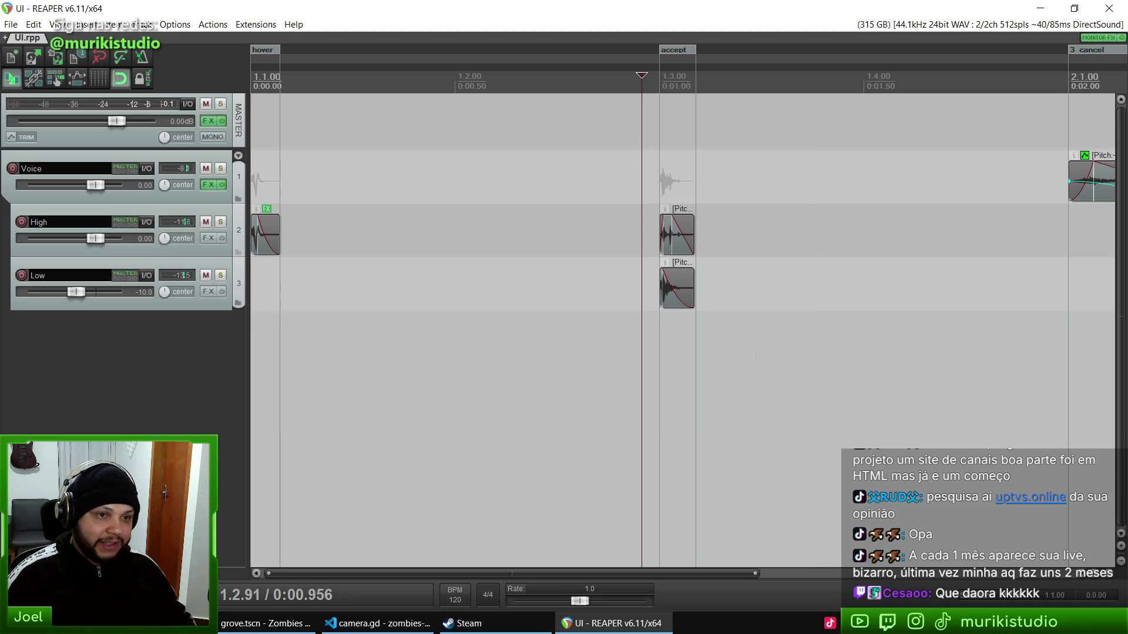
{"action": "left_click", "coordinate": [358, 276]}
{"action": "left_click", "coordinate": [289, 275]}
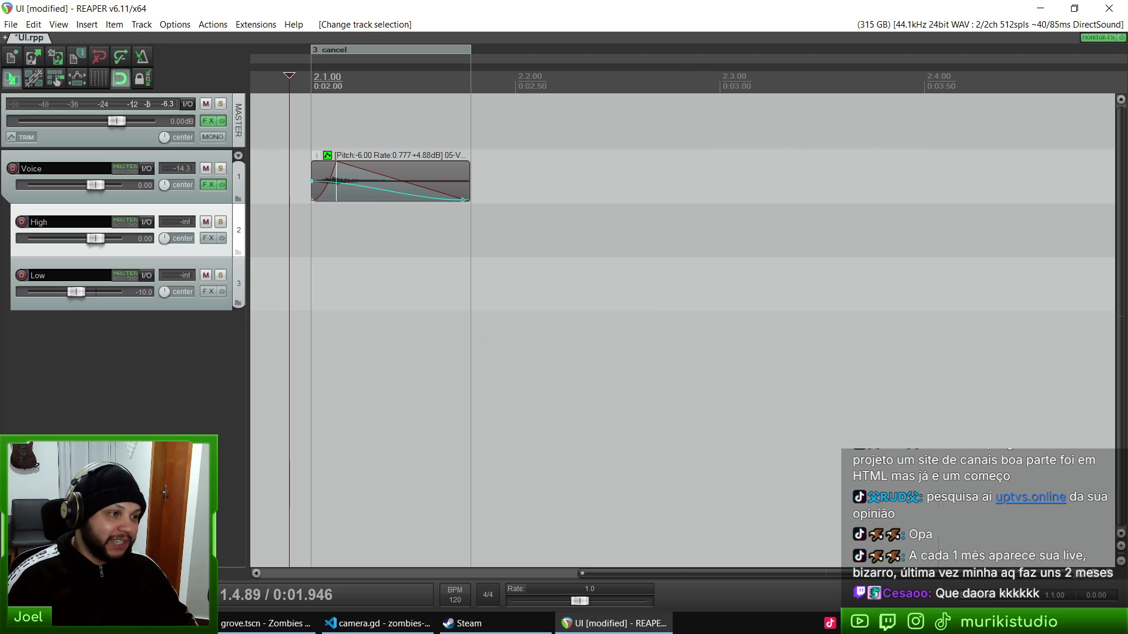
{"action": "scroll", "coordinate": [683, 329], "scroll_direction": "up", "scroll_amount": 4}
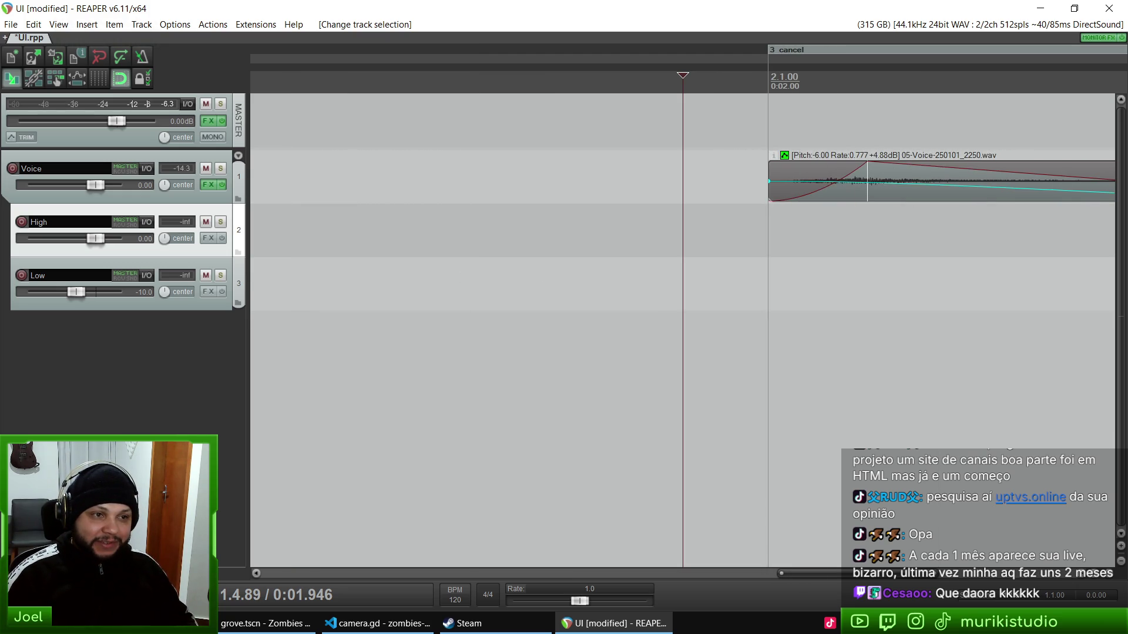
{"action": "mouse_move", "coordinate": [882, 184]}
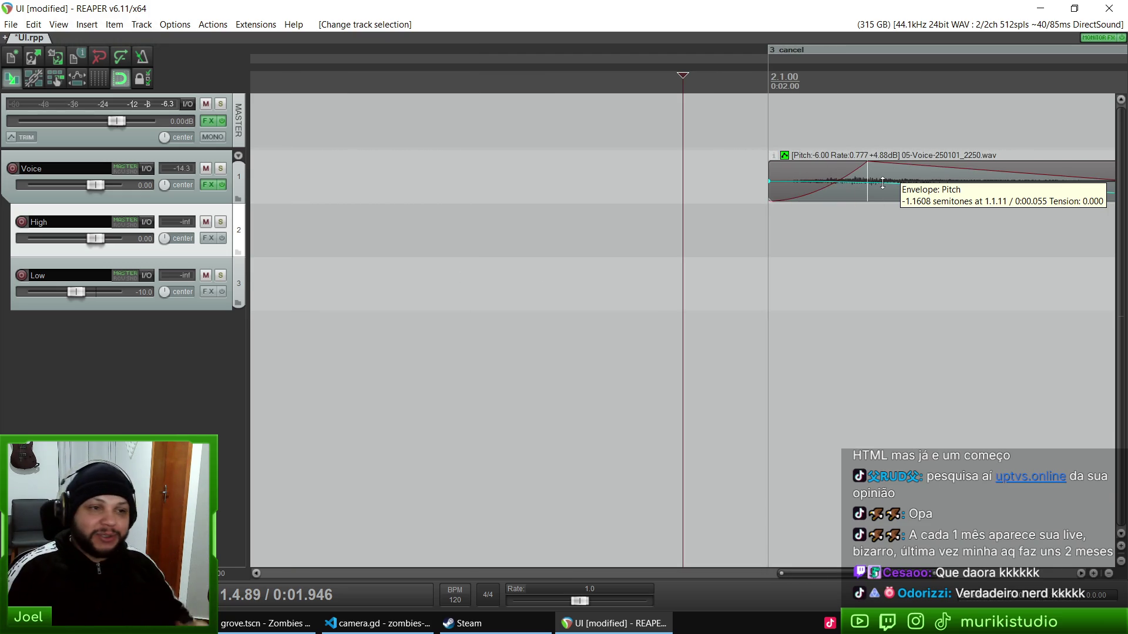
{"action": "scroll", "coordinate": [763, 235], "scroll_direction": "down", "scroll_amount": 2}
{"action": "left_click", "coordinate": [208, 186]}
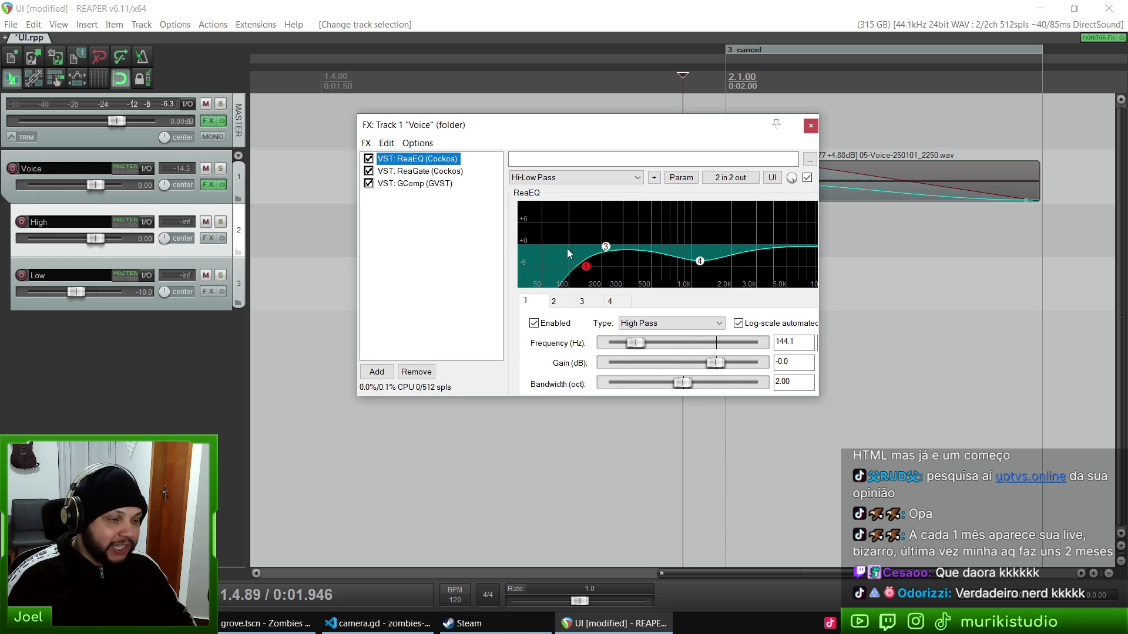
{"action": "left_click", "coordinate": [428, 172]}
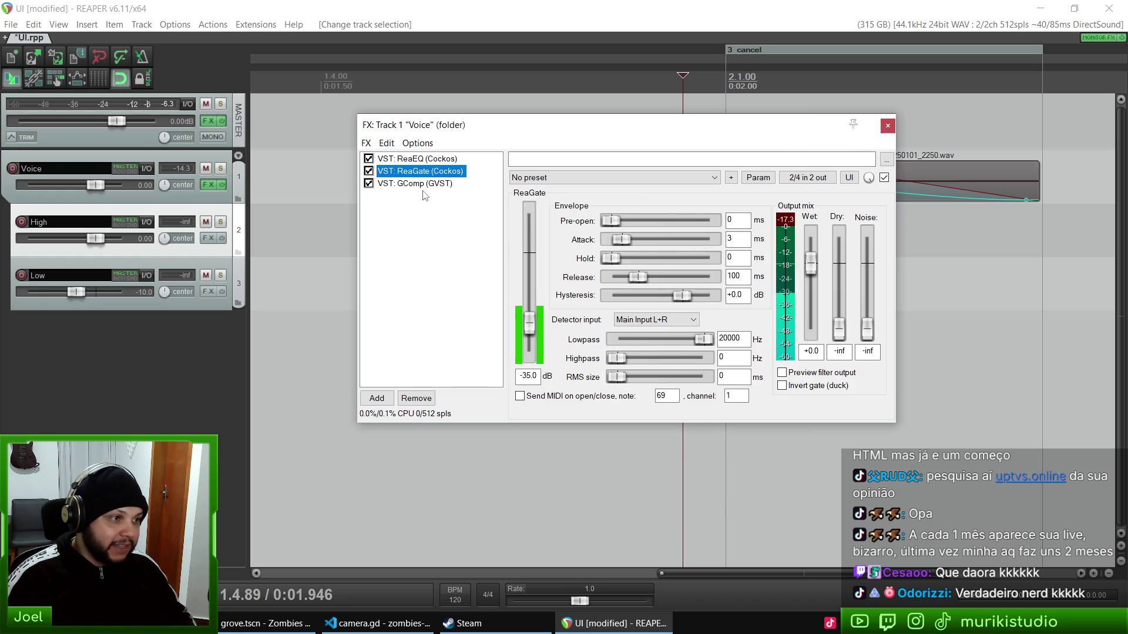
{"action": "left_click", "coordinate": [425, 185]}
{"action": "key", "text": "Escape"}
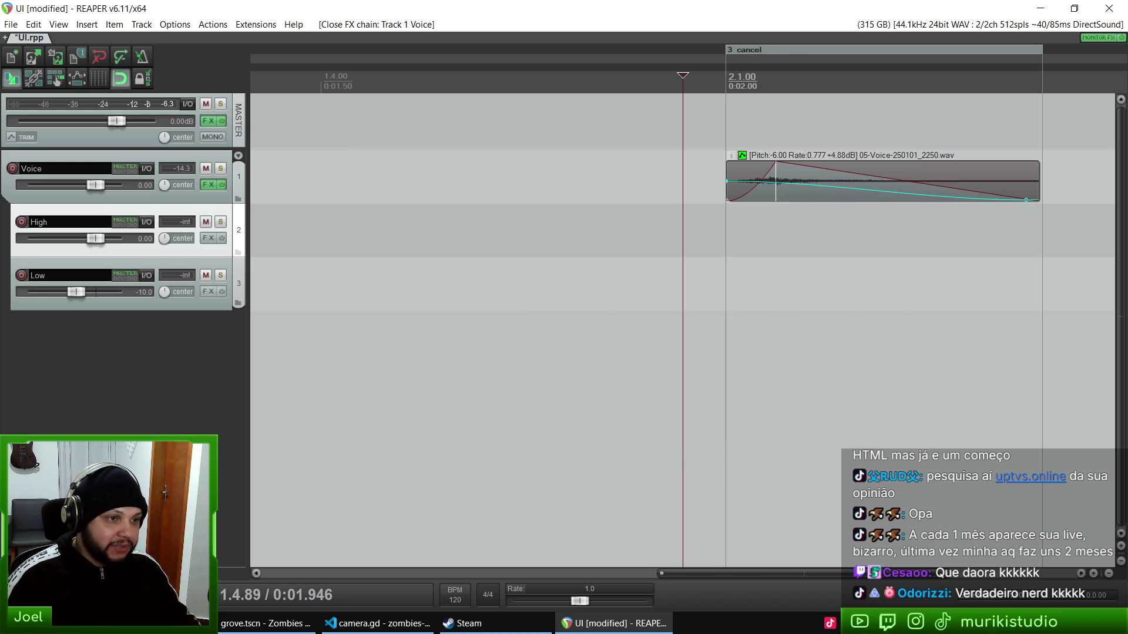
Step: Open Shotgun.rpp from the Zombies and Bullets Shotgun folder without saving UI.rpp
{"action": "left_click", "coordinate": [33, 57]}
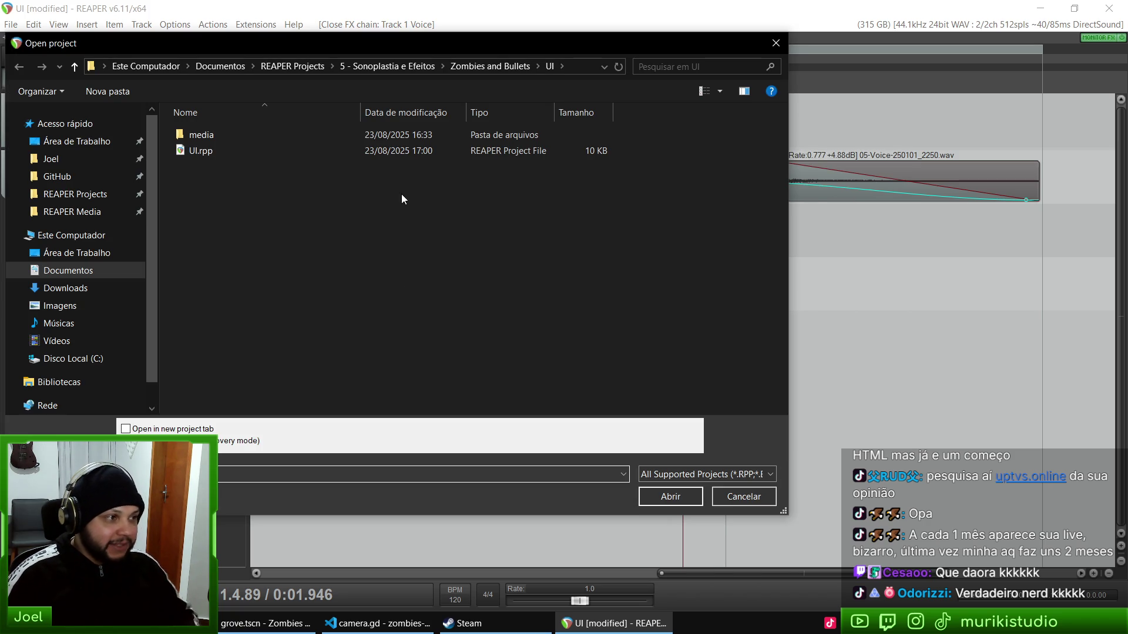
{"action": "key", "text": "alt+Up"}
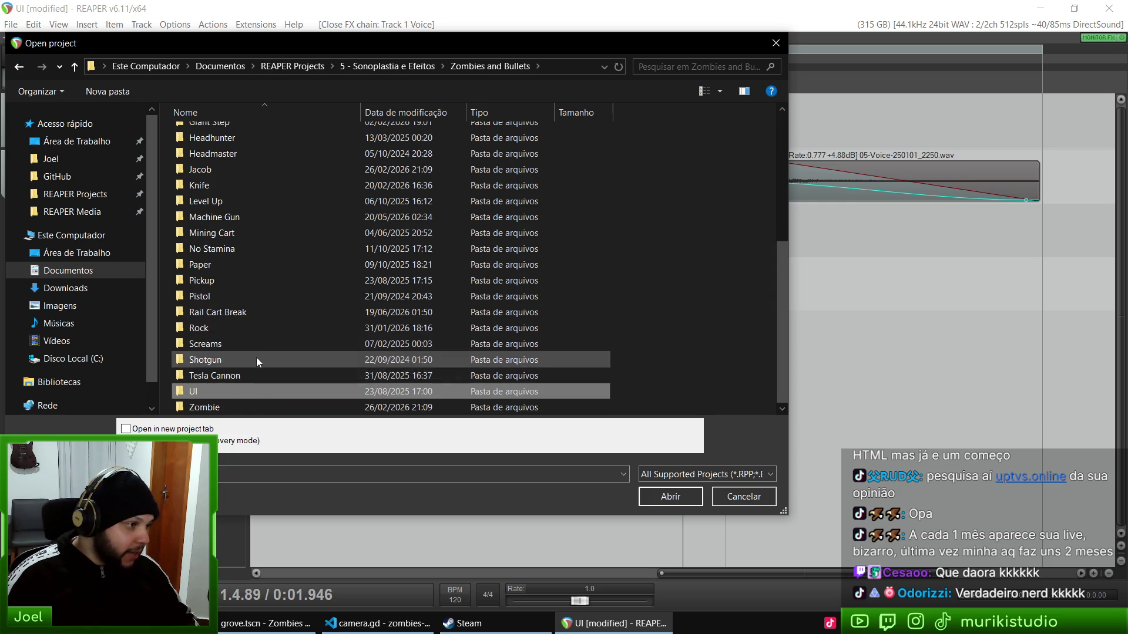
{"action": "left_click", "coordinate": [224, 360]}
{"action": "double_click", "coordinate": [223, 359]}
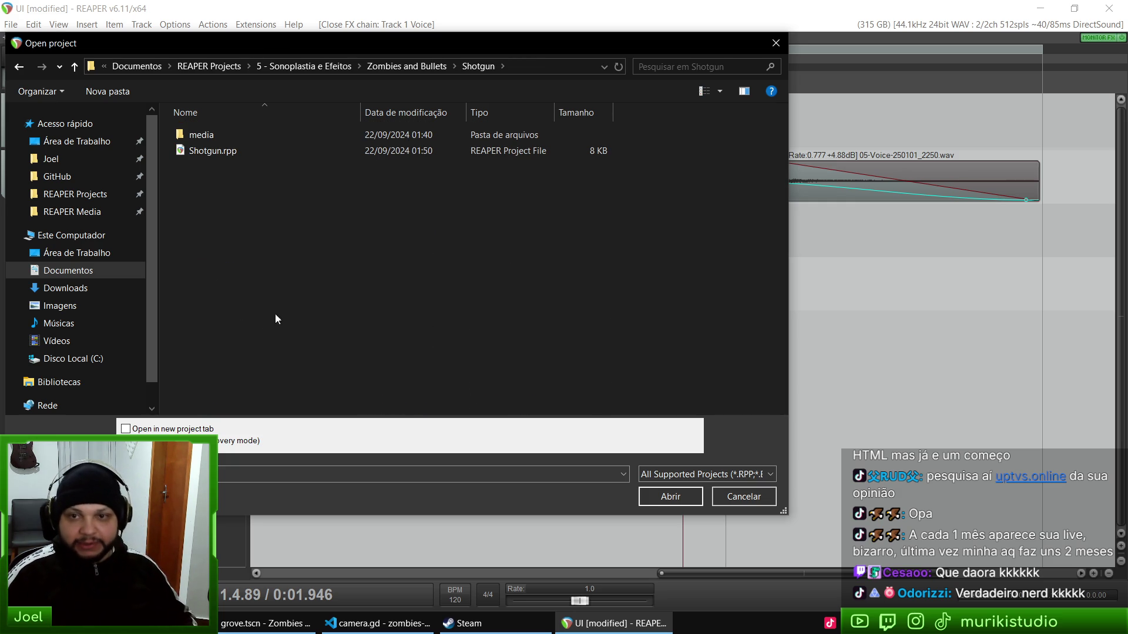
{"action": "double_click", "coordinate": [242, 150]}
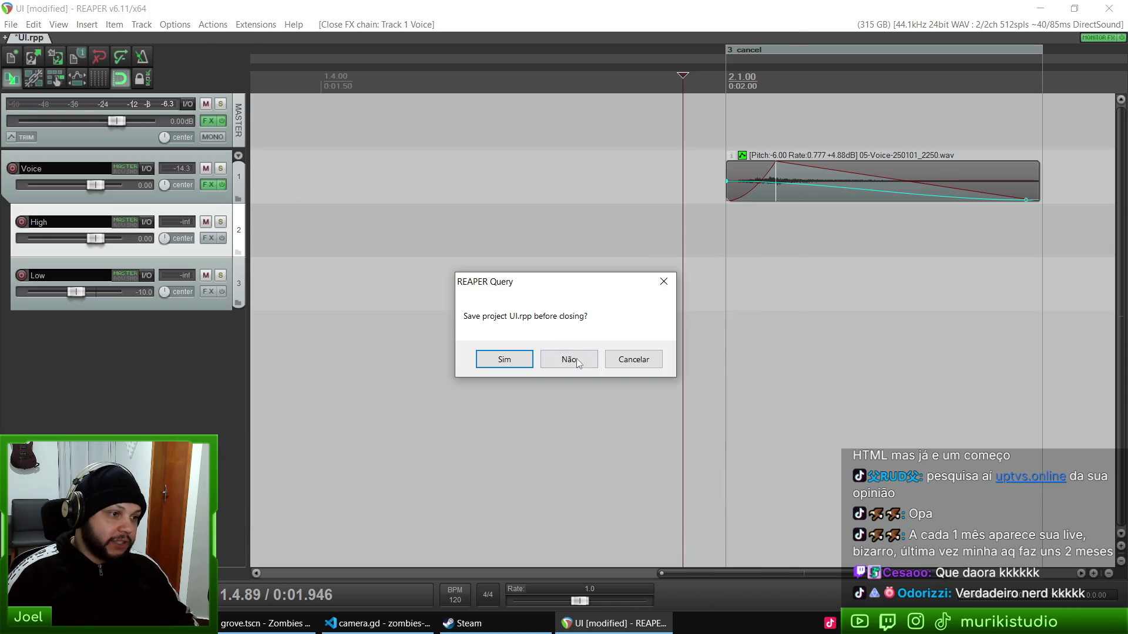
{"action": "left_click", "coordinate": [579, 360]}
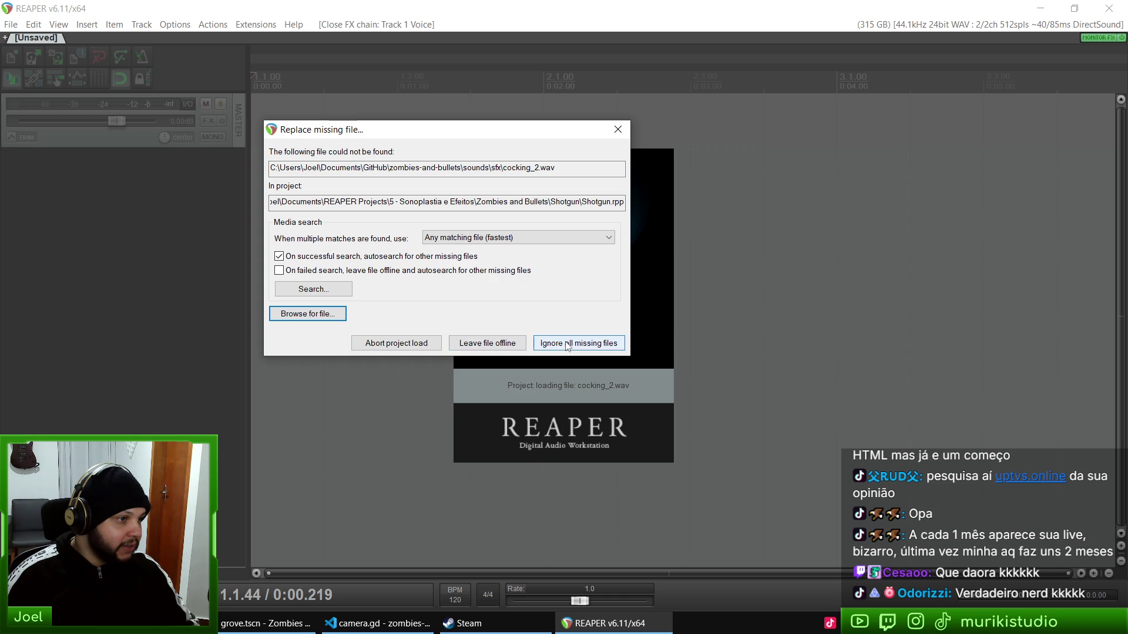
Step: Search for the missing file, browsing Documentos > GitHub > zombies-and-bullets > sounds > sfx
{"action": "left_click", "coordinate": [341, 288]}
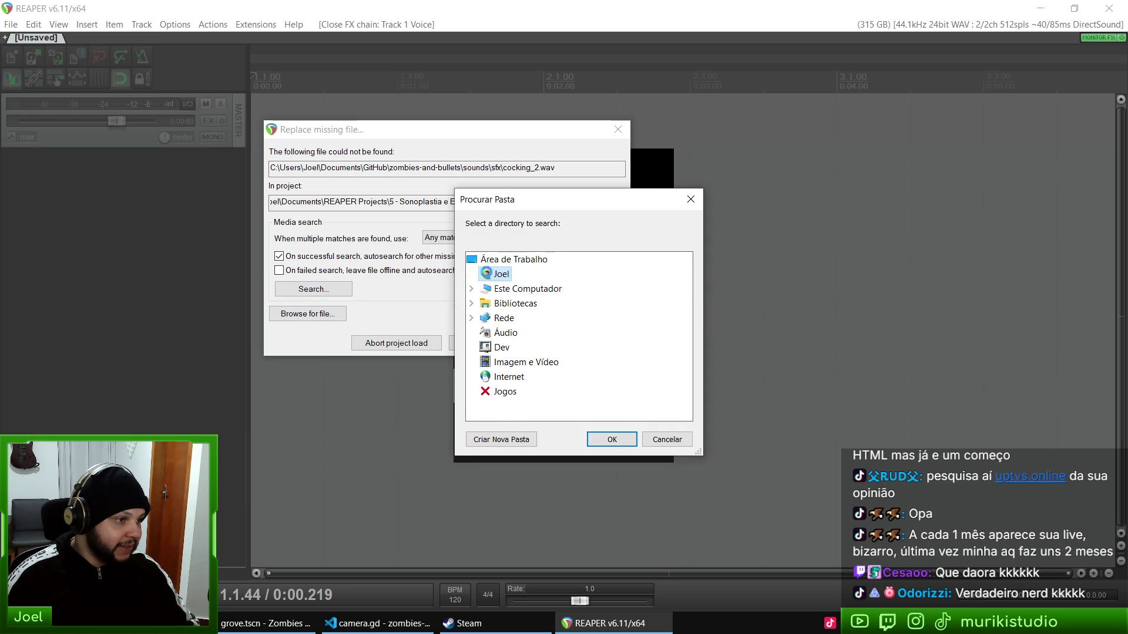
{"action": "scroll", "coordinate": [558, 317], "scroll_direction": "down", "scroll_amount": 7}
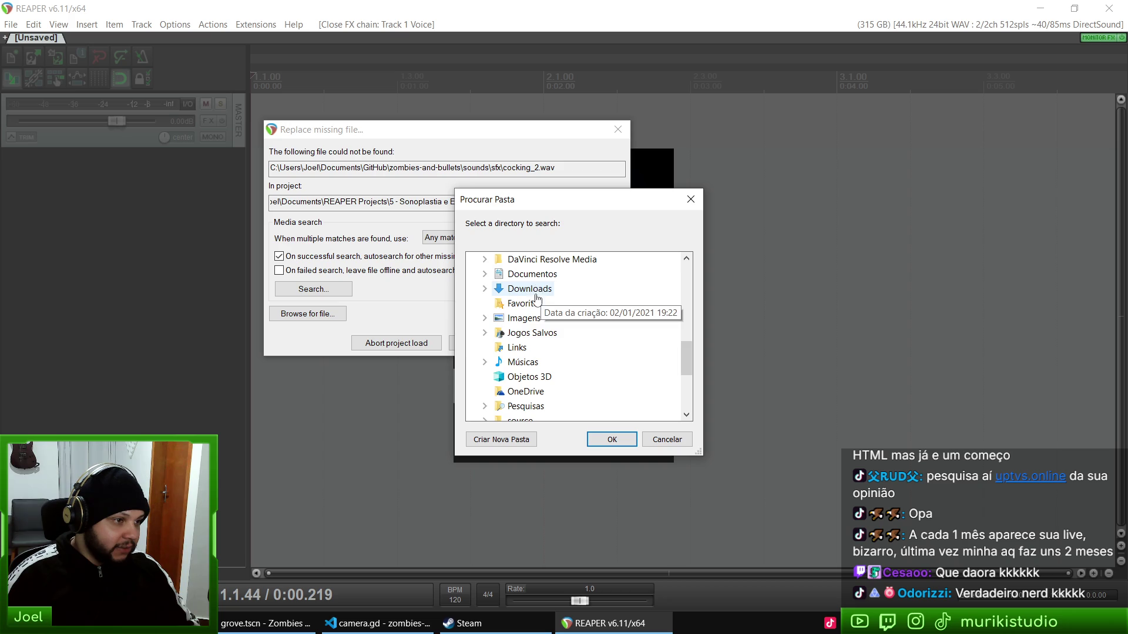
{"action": "left_click", "coordinate": [528, 274]}
{"action": "scroll", "coordinate": [563, 341], "scroll_direction": "down", "scroll_amount": 5}
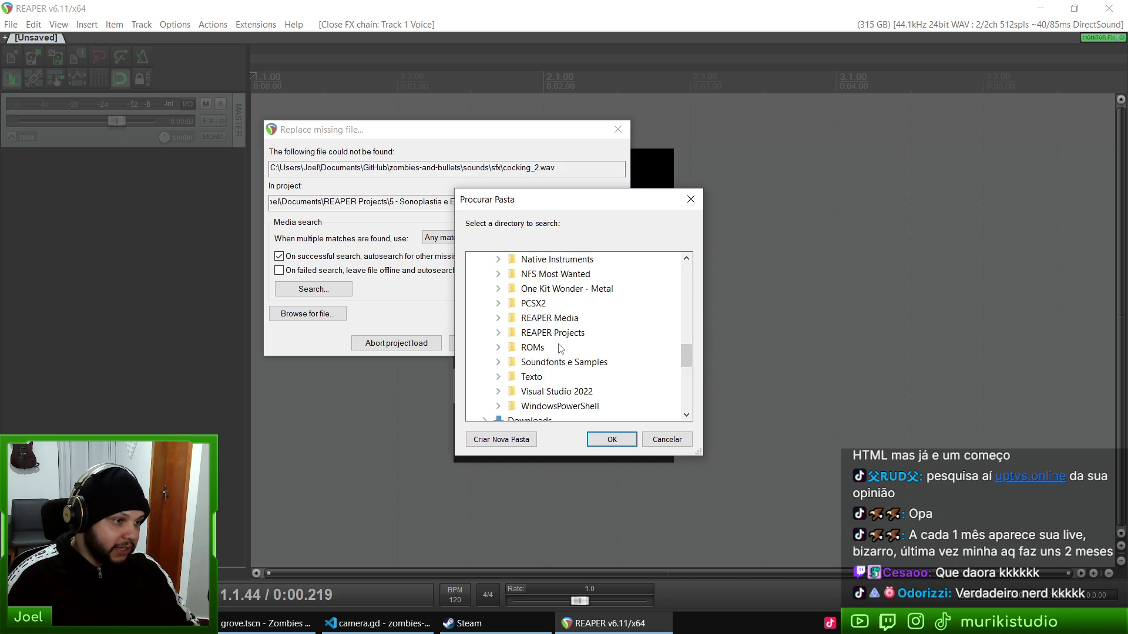
{"action": "scroll", "coordinate": [559, 348], "scroll_direction": "up", "scroll_amount": 7}
{"action": "scroll", "coordinate": [563, 351], "scroll_direction": "down", "scroll_amount": 1}
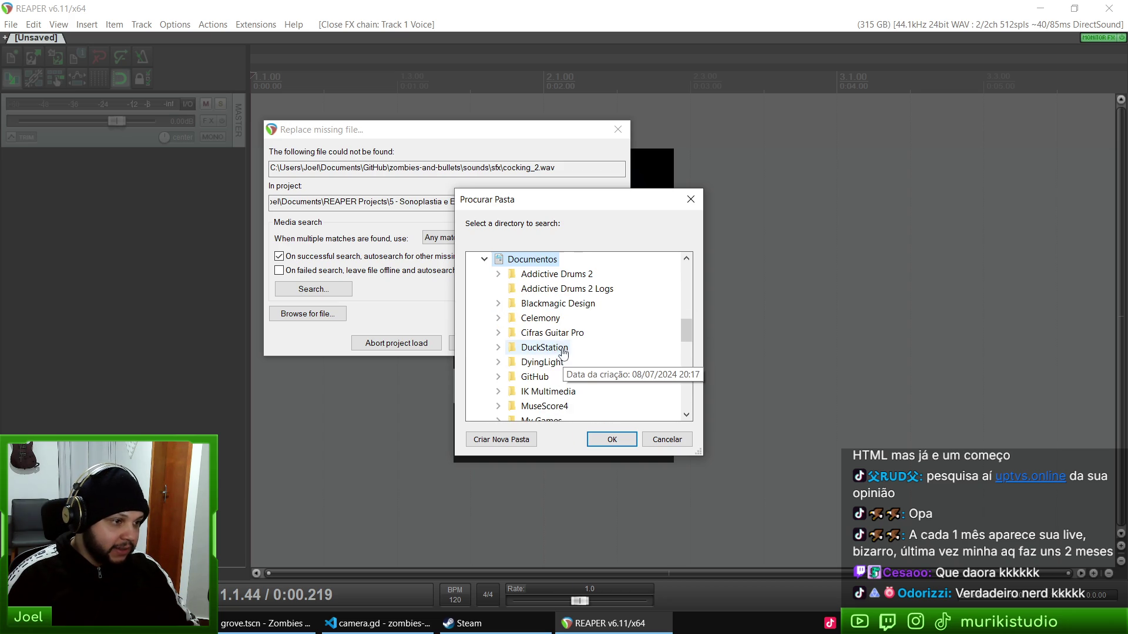
{"action": "double_click", "coordinate": [536, 377]}
{"action": "scroll", "coordinate": [608, 350], "scroll_direction": "down", "scroll_amount": 4}
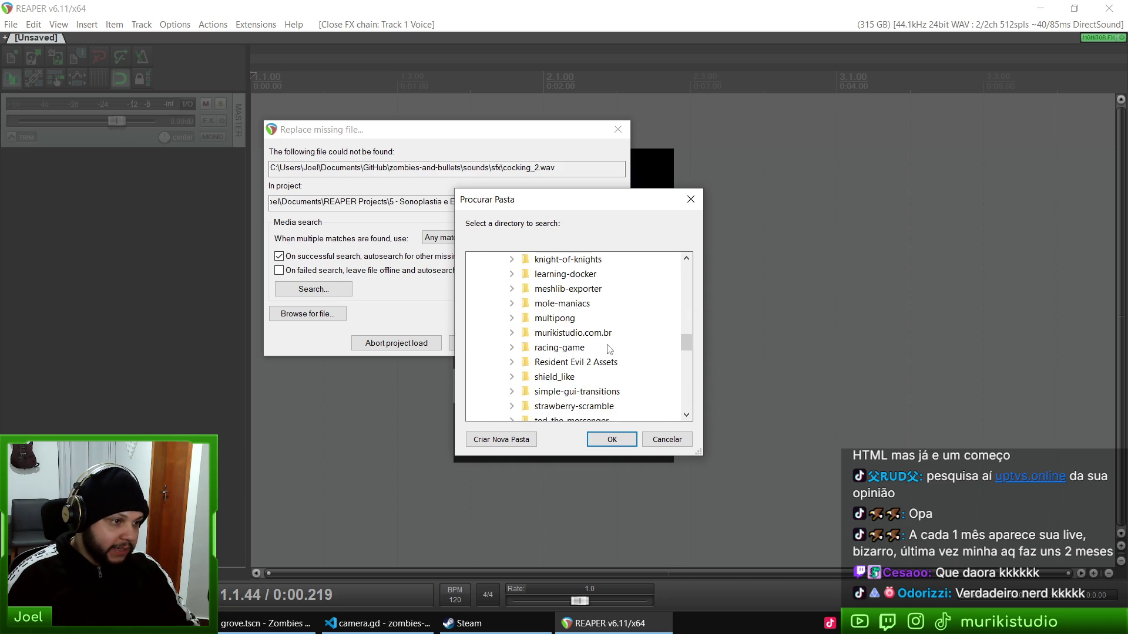
{"action": "scroll", "coordinate": [608, 349], "scroll_direction": "down", "scroll_amount": 3}
{"action": "double_click", "coordinate": [575, 334]}
{"action": "scroll", "coordinate": [573, 324], "scroll_direction": "down", "scroll_amount": 3}
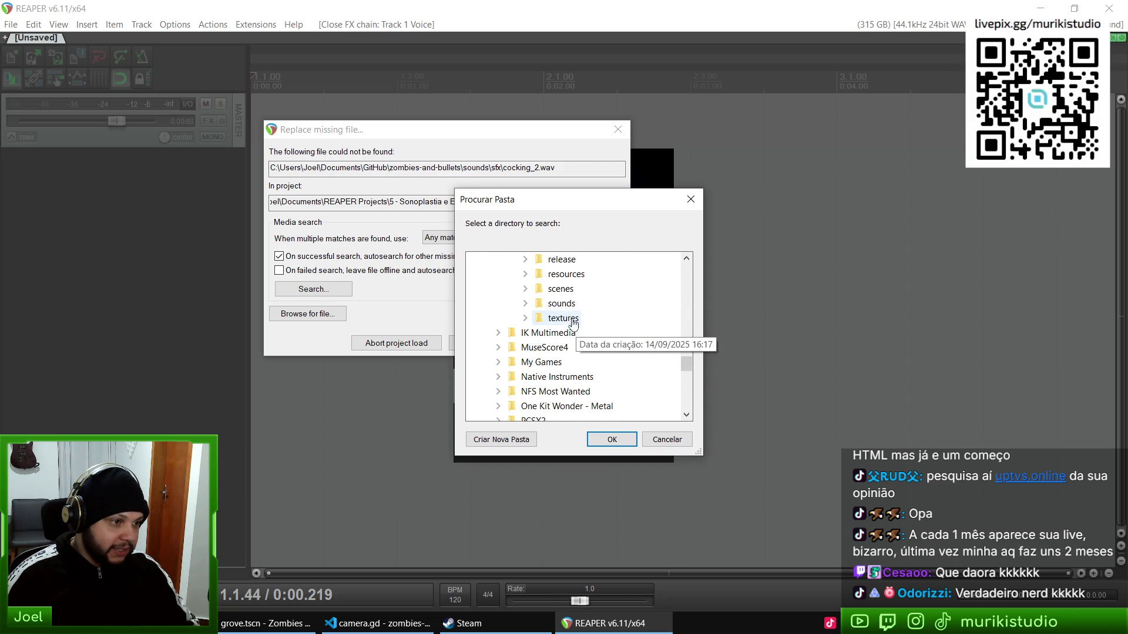
{"action": "double_click", "coordinate": [561, 303]}
{"action": "scroll", "coordinate": [562, 300], "scroll_direction": "down", "scroll_amount": 1}
{"action": "double_click", "coordinate": [567, 288]}
Step: Pick the cocking folder to relink cocking_2.wav, then play the Shotgun sound
{"action": "scroll", "coordinate": [610, 335], "scroll_direction": "down", "scroll_amount": 2}
{"action": "scroll", "coordinate": [614, 337], "scroll_direction": "up", "scroll_amount": 2}
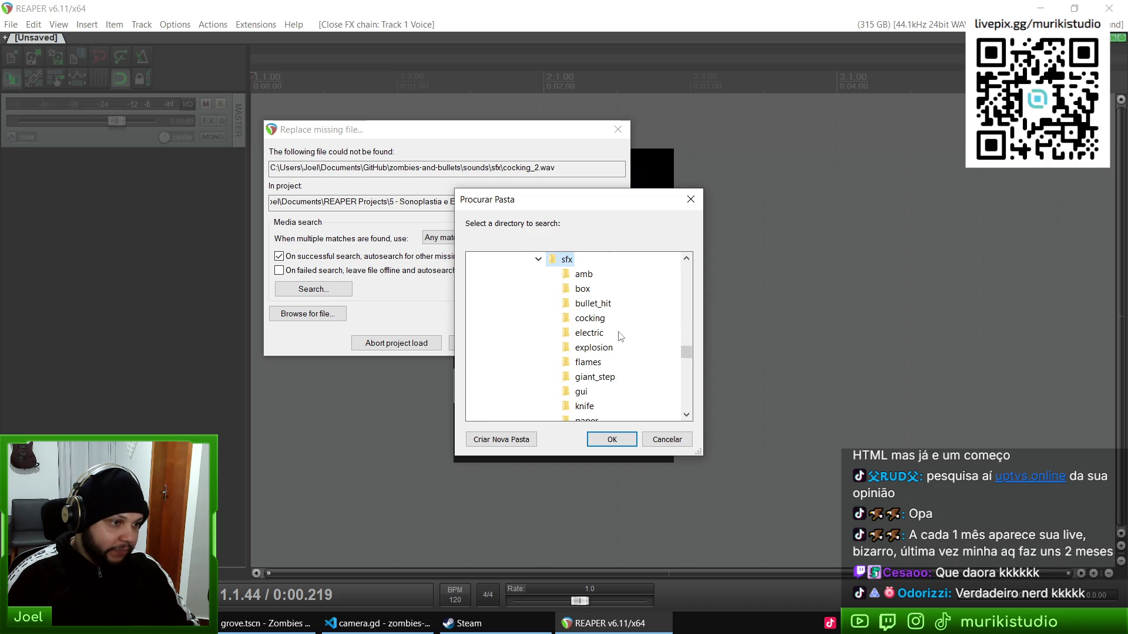
{"action": "scroll", "coordinate": [620, 336], "scroll_direction": "down", "scroll_amount": 5}
{"action": "scroll", "coordinate": [620, 346], "scroll_direction": "up", "scroll_amount": 5}
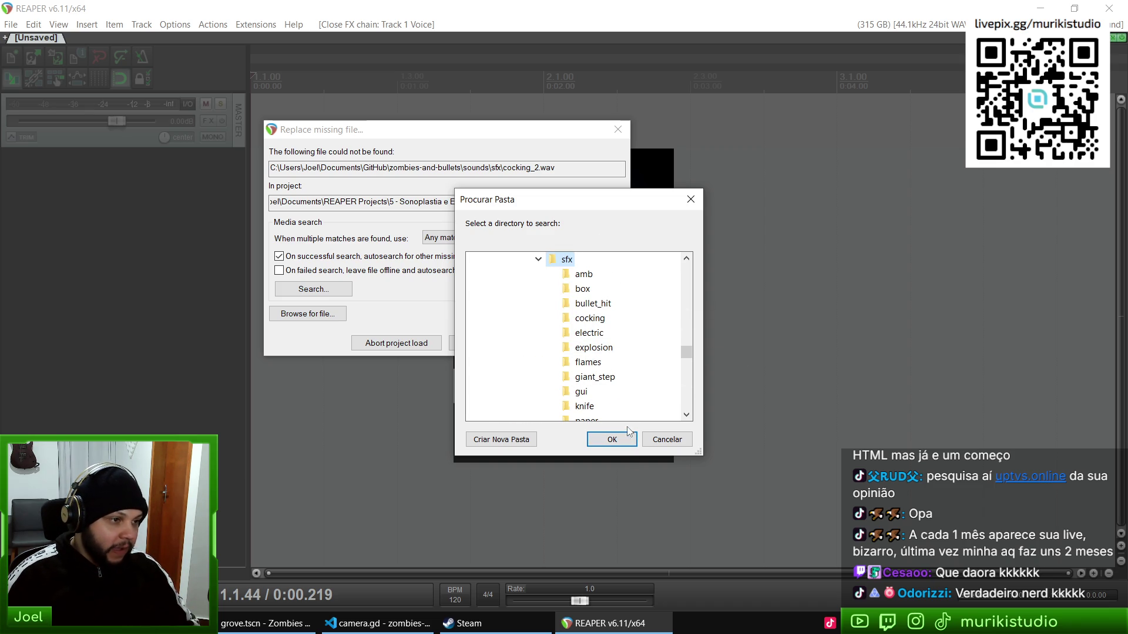
{"action": "left_click", "coordinate": [588, 318]}
{"action": "left_click", "coordinate": [614, 440]}
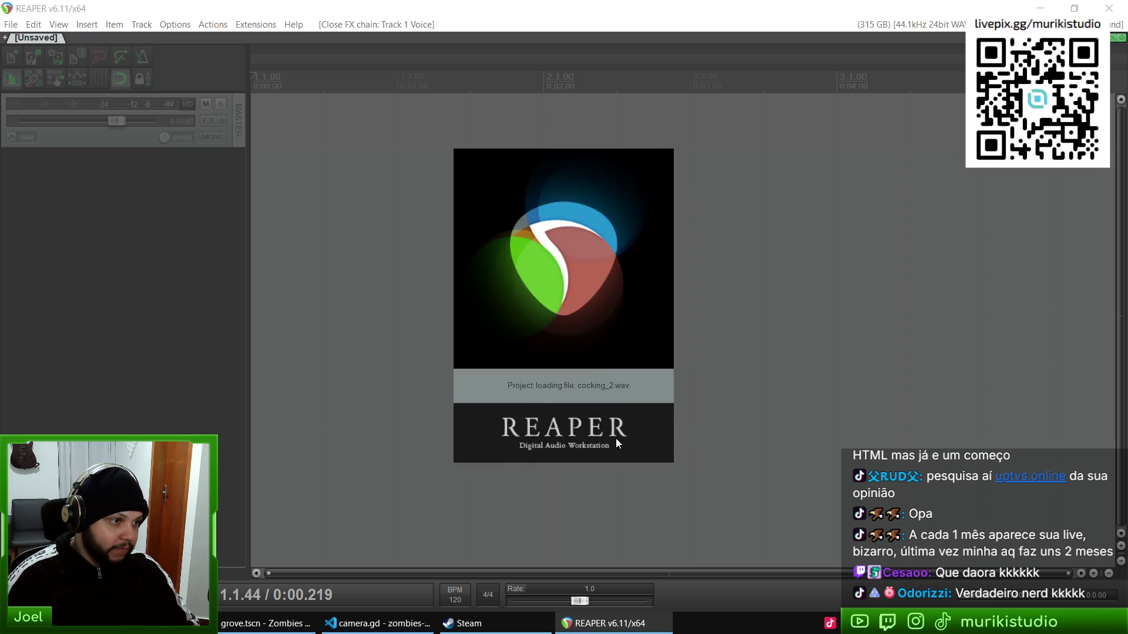
{"action": "key", "text": "space"}
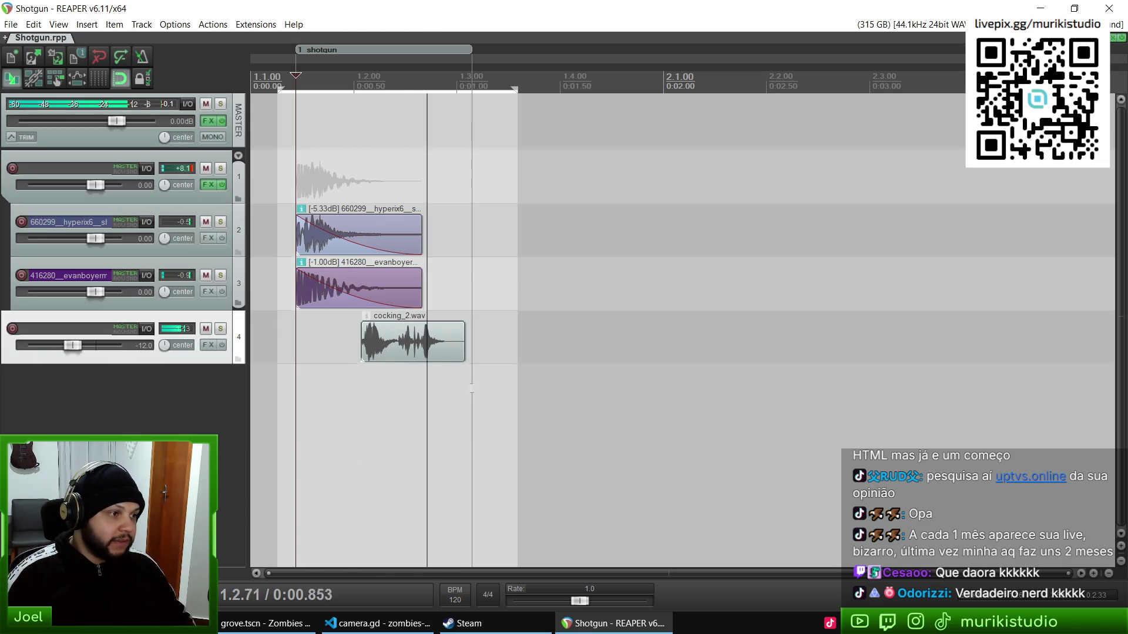
Step: Solo Shotgun tracks 2 and 3 in turn to hear each layer on its own
{"action": "key", "text": "space"}
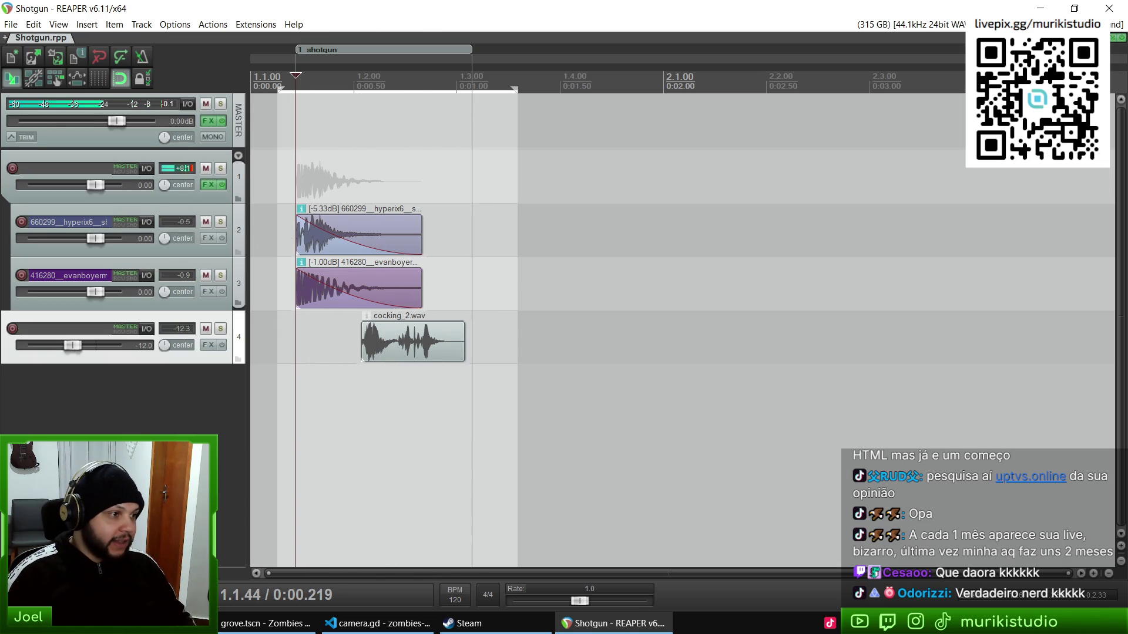
{"action": "left_click", "coordinate": [232, 234]}
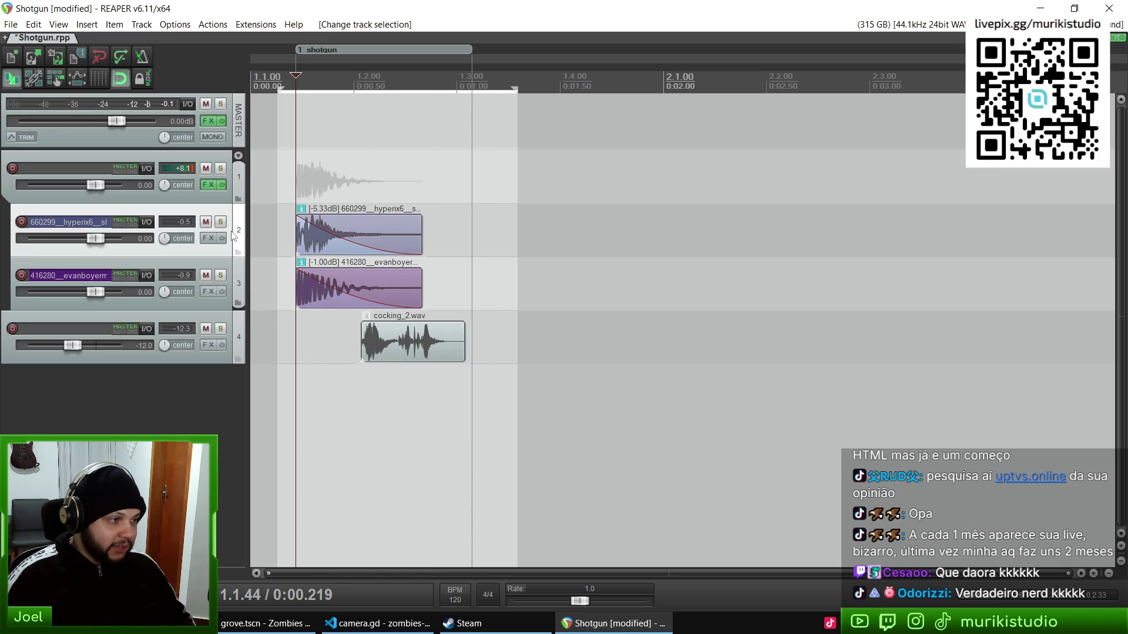
{"action": "left_click", "coordinate": [222, 223]}
{"action": "key", "text": "space"}
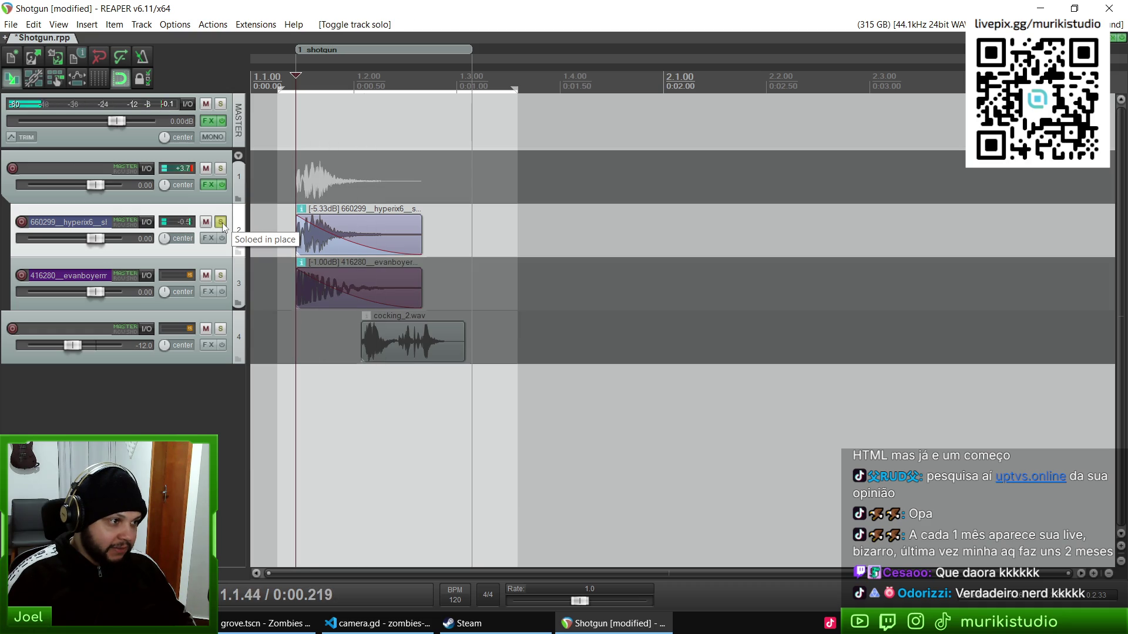
{"action": "left_click", "coordinate": [222, 223]}
{"action": "key", "text": "space"}
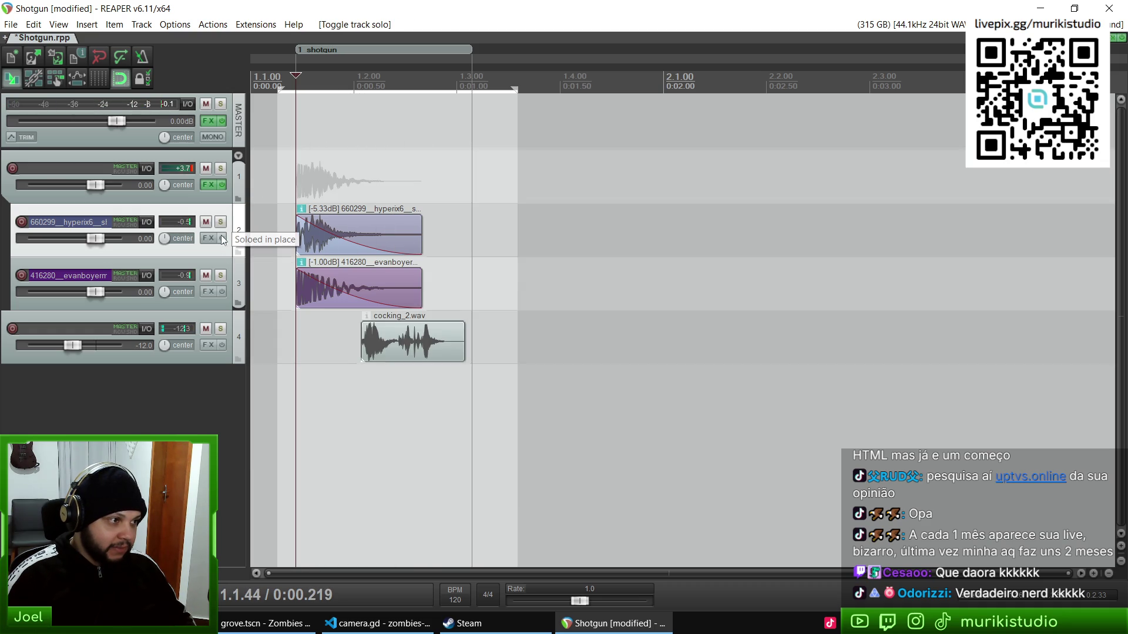
{"action": "left_click", "coordinate": [220, 275]}
{"action": "key", "text": "space"}
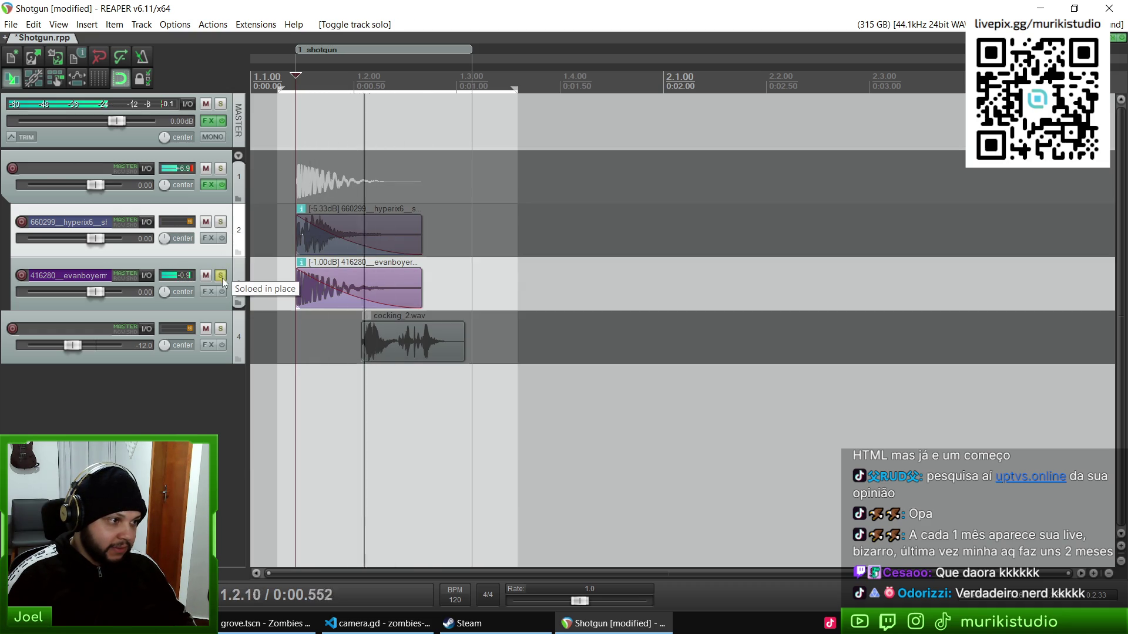
{"action": "left_click", "coordinate": [221, 275]}
{"action": "key", "text": "space"}
{"action": "left_click", "coordinate": [222, 223]}
{"action": "key", "text": "space"}
{"action": "key", "text": "space"}
{"action": "left_click", "coordinate": [222, 223]}
{"action": "left_click", "coordinate": [221, 275]}
Step: Solo the cocking_2.wav track to hear it, then play the full shotgun mix
{"action": "key", "text": "space"}
{"action": "key", "text": "space"}
{"action": "left_click", "coordinate": [221, 276]}
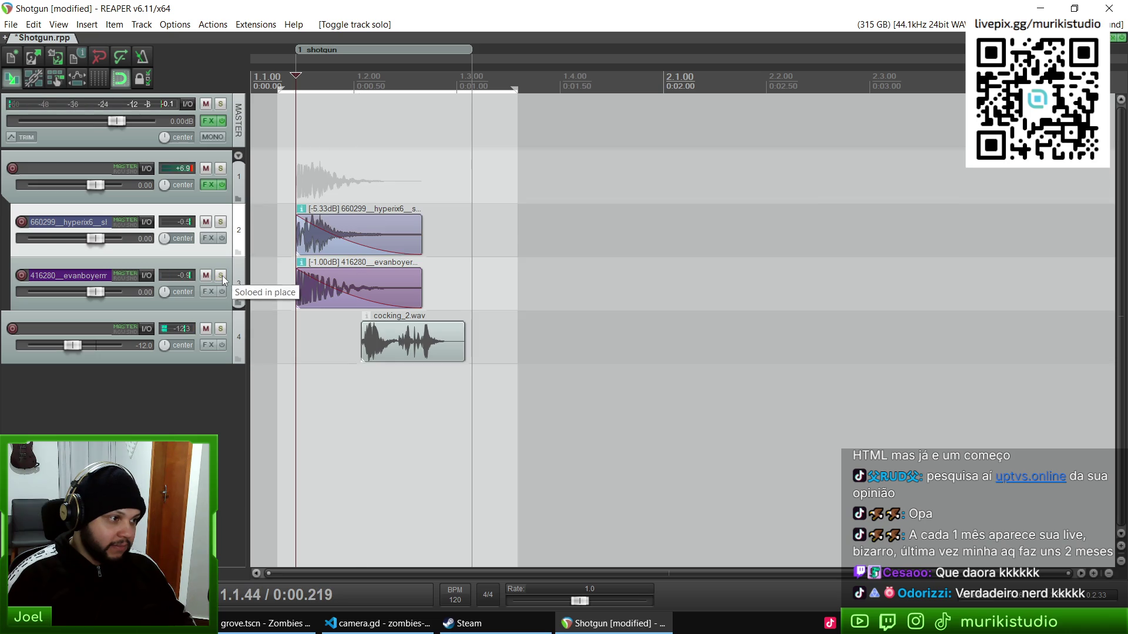
{"action": "left_click", "coordinate": [221, 329]}
{"action": "key", "text": "space"}
{"action": "key", "text": "space"}
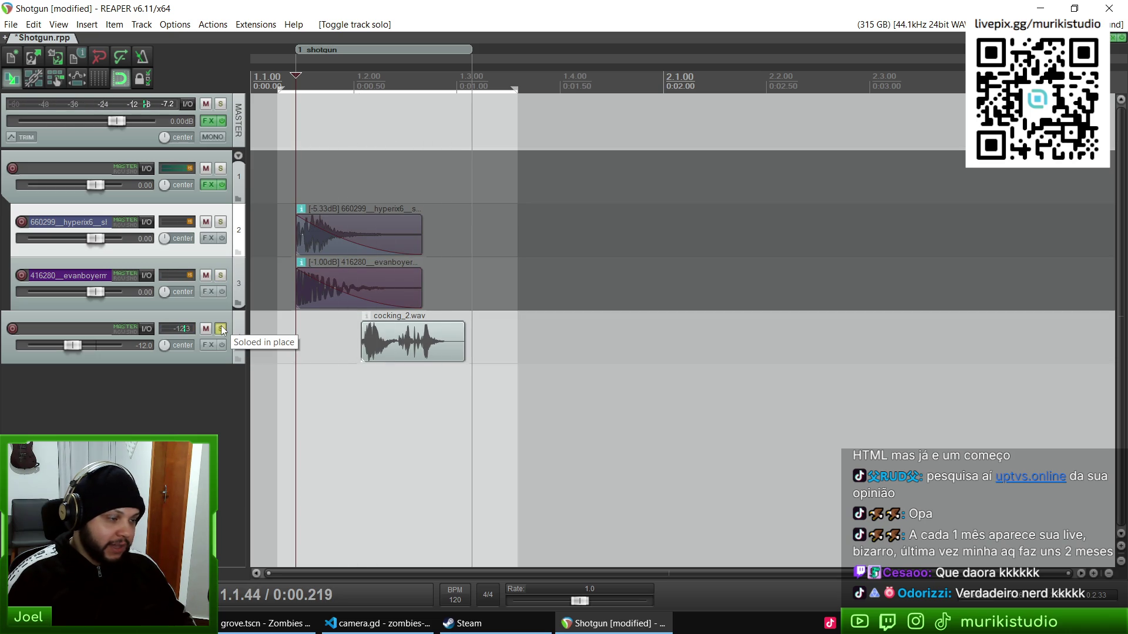
{"action": "left_click", "coordinate": [221, 329]}
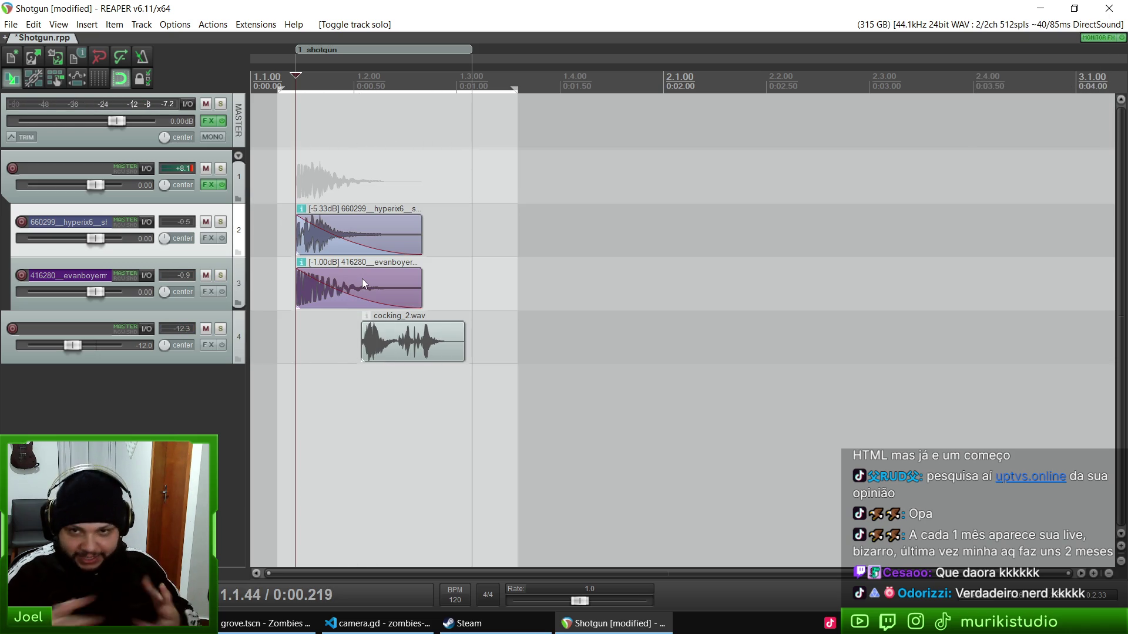
{"action": "key", "text": "space"}
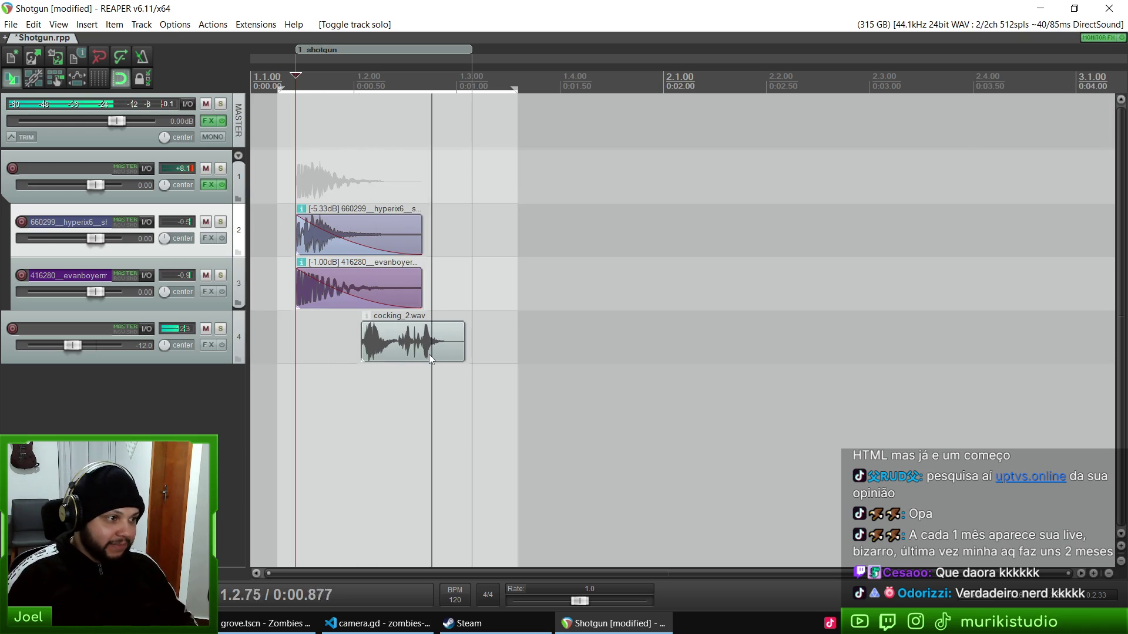
{"action": "key", "text": "space"}
{"action": "left_click", "coordinate": [34, 56]}
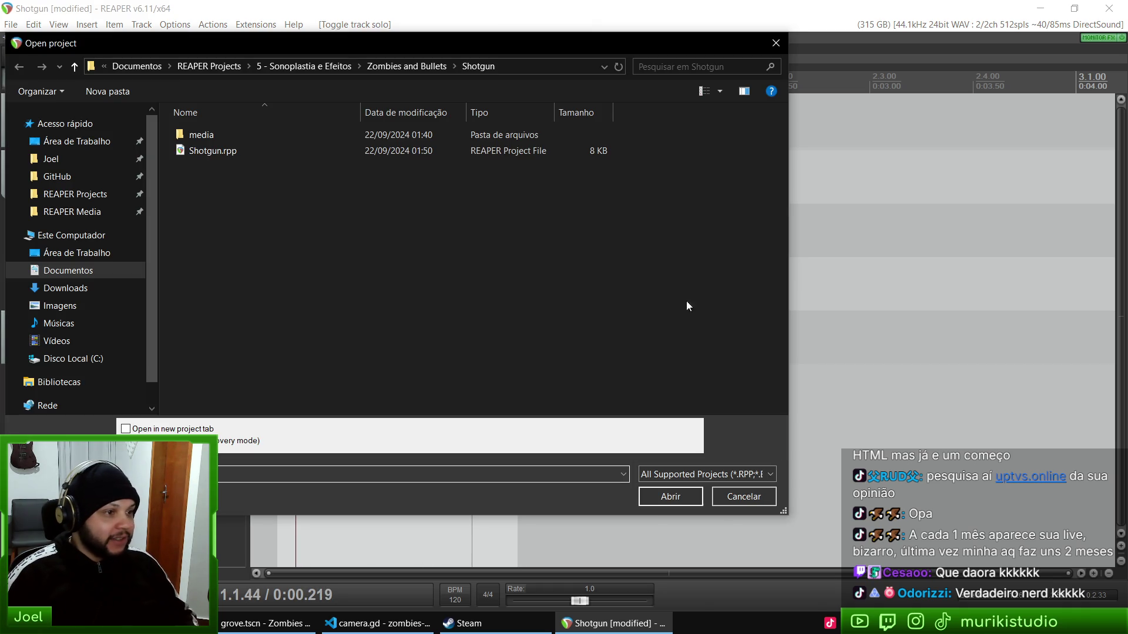
Step: Open Pistol.rpp from the Pistol folder, answering the save prompt
{"action": "key", "text": "alt+Up"}
{"action": "scroll", "coordinate": [578, 293], "scroll_direction": "down", "scroll_amount": 1}
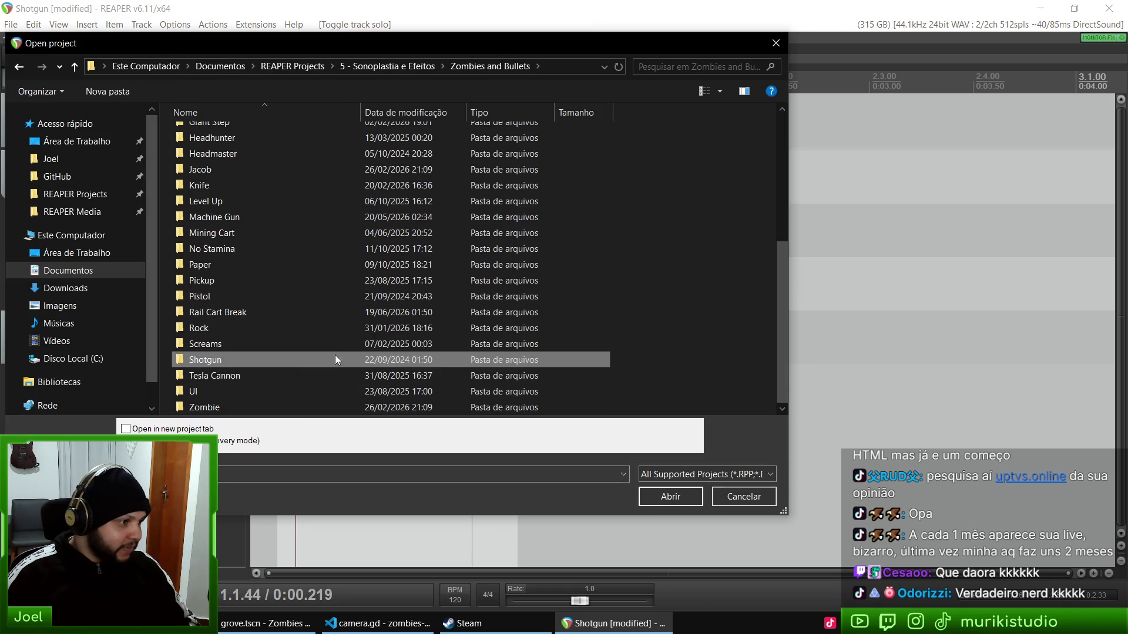
{"action": "double_click", "coordinate": [205, 297]}
{"action": "double_click", "coordinate": [221, 152]}
{"action": "left_click", "coordinate": [575, 364]}
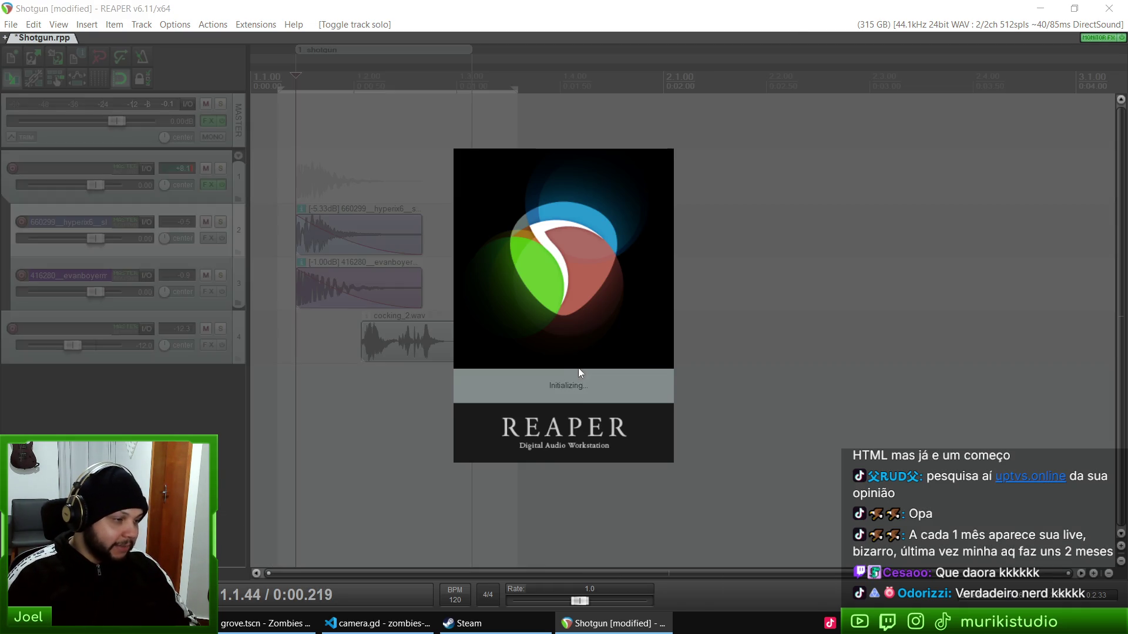
Step: Play the layered pistol shots from just before the first hit, then reopen the Zombies and Bullets folder
{"action": "scroll", "coordinate": [681, 329], "scroll_direction": "down", "scroll_amount": 3}
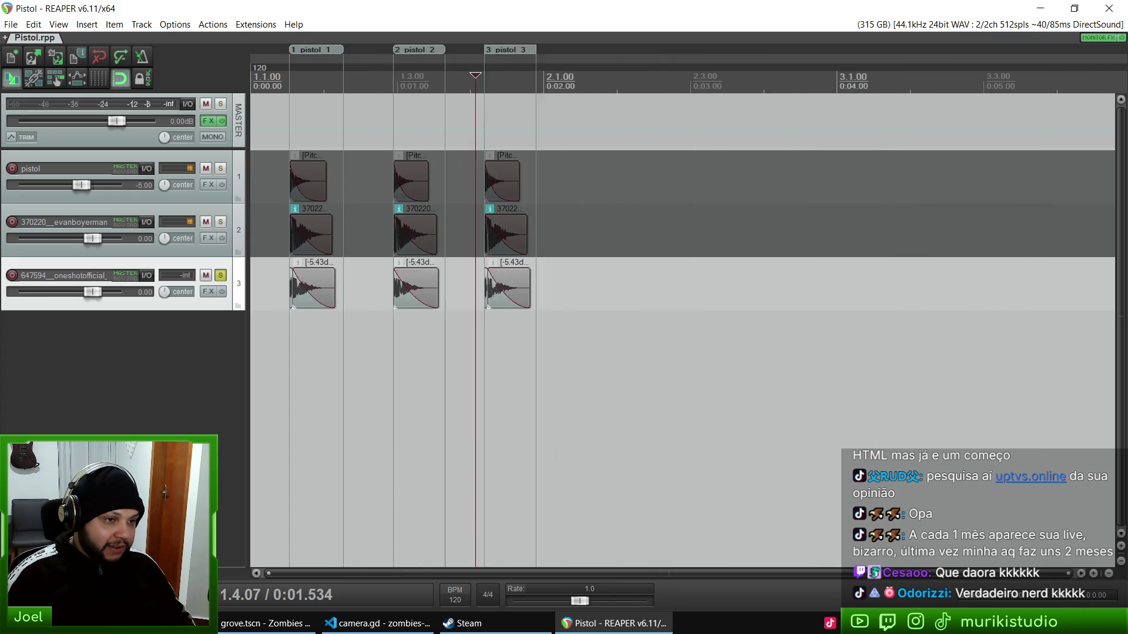
{"action": "scroll", "coordinate": [681, 329], "scroll_direction": "up", "scroll_amount": 1}
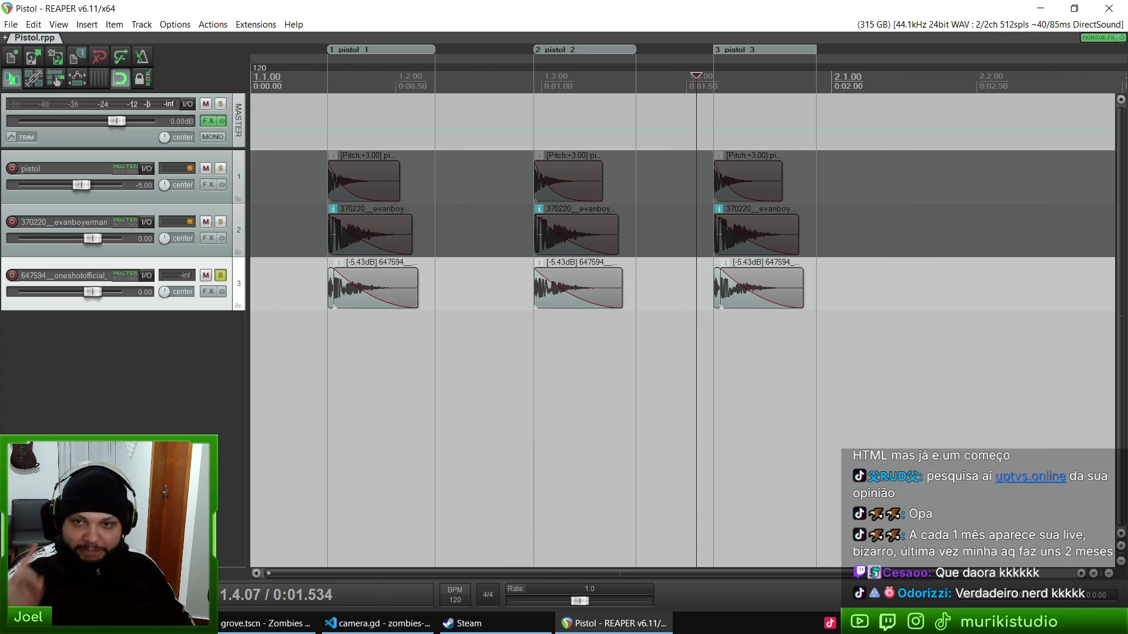
{"action": "scroll", "coordinate": [682, 329], "scroll_direction": "down", "scroll_amount": 3}
{"action": "scroll", "coordinate": [681, 329], "scroll_direction": "up", "scroll_amount": 4}
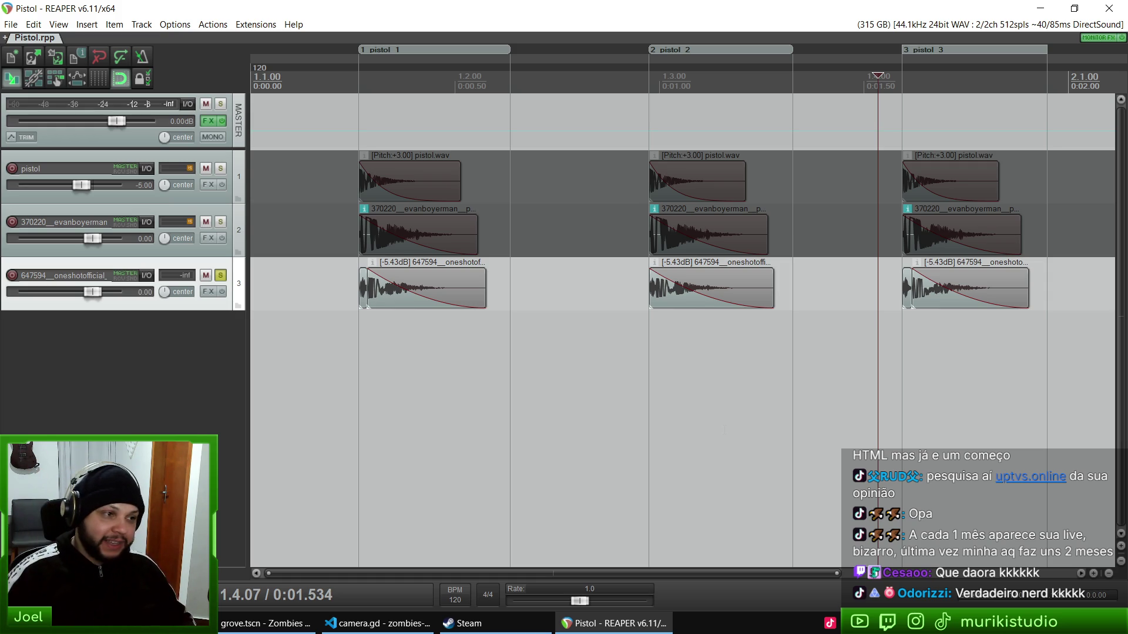
{"action": "left_click", "coordinate": [351, 394]}
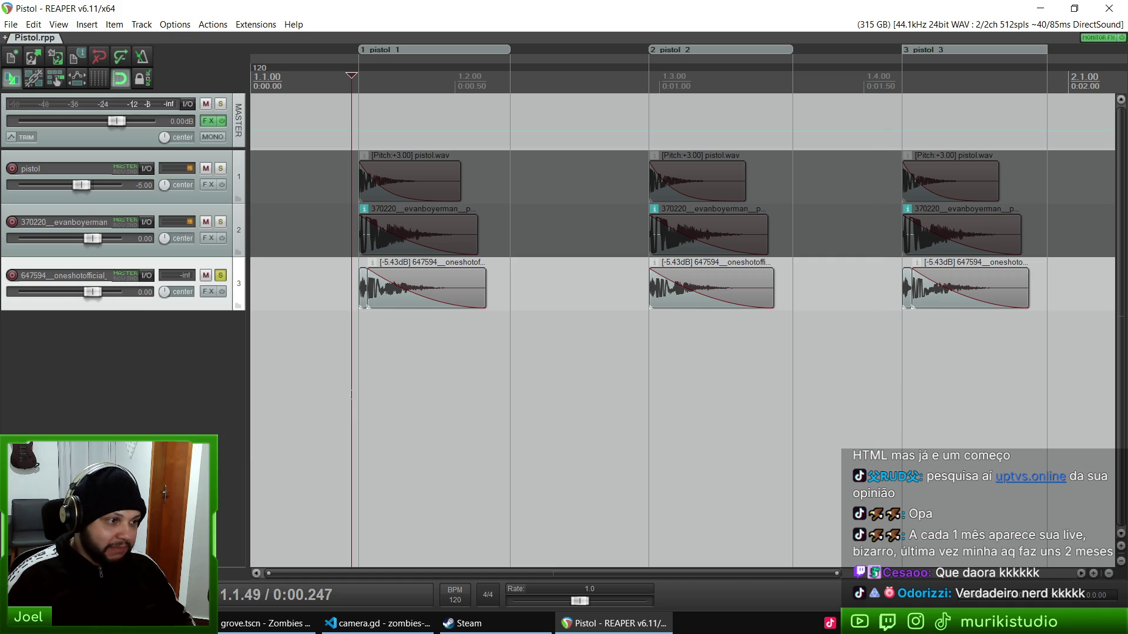
{"action": "key", "text": "space"}
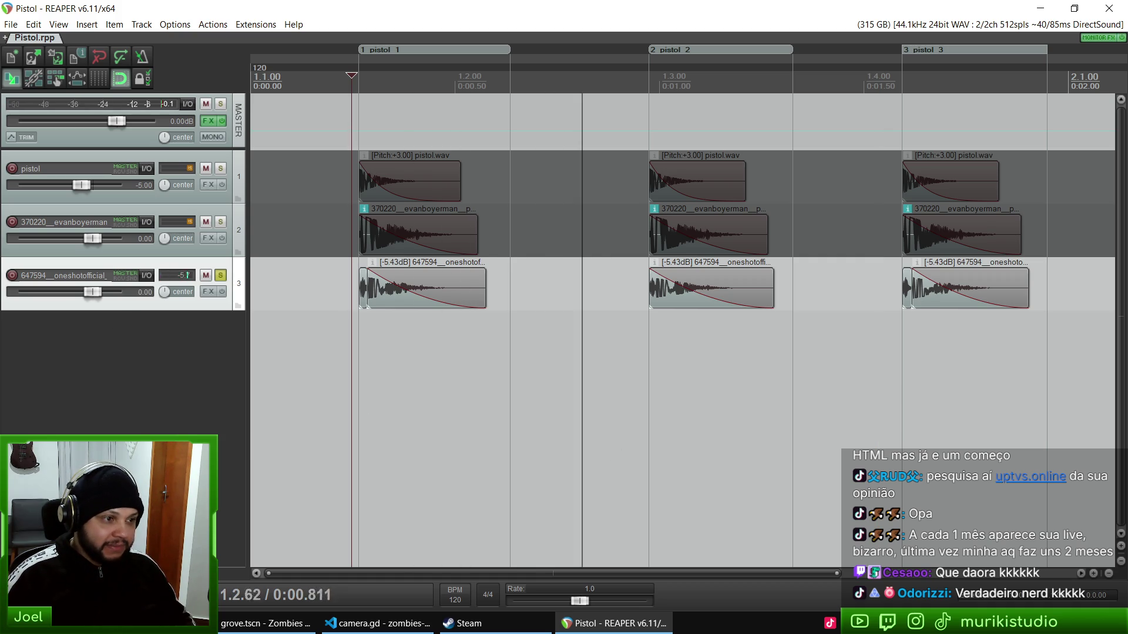
{"action": "scroll", "coordinate": [351, 395], "scroll_direction": "down", "scroll_amount": 3}
{"action": "key", "text": "space"}
{"action": "key", "text": "space"}
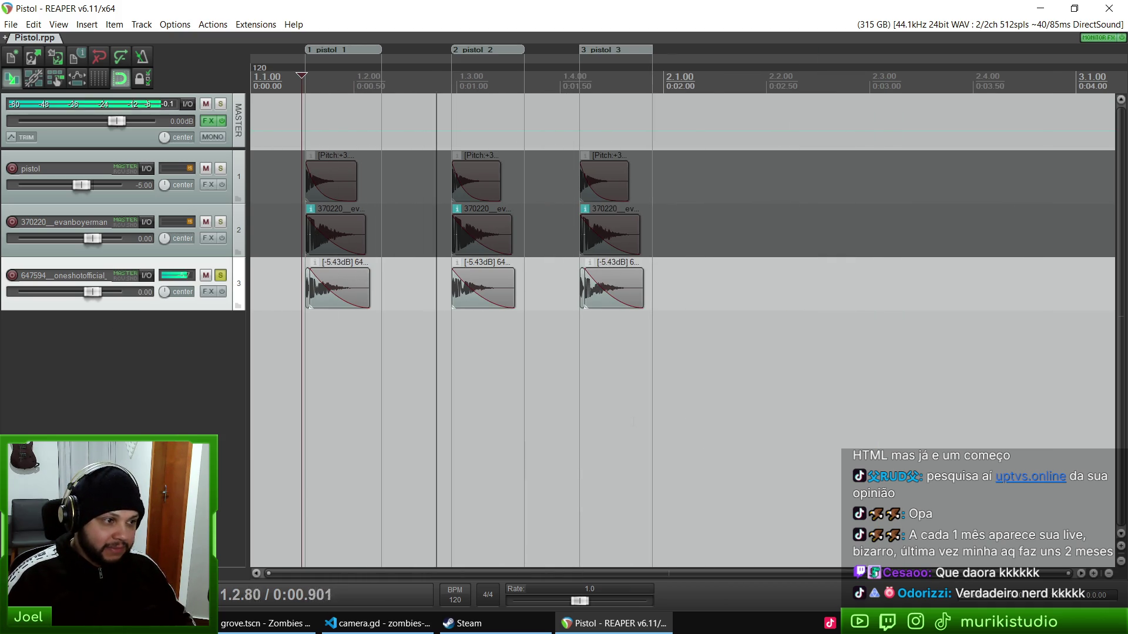
{"action": "key", "text": "space"}
{"action": "scroll", "coordinate": [351, 394], "scroll_direction": "up", "scroll_amount": 3}
{"action": "scroll", "coordinate": [351, 395], "scroll_direction": "up", "scroll_amount": 2}
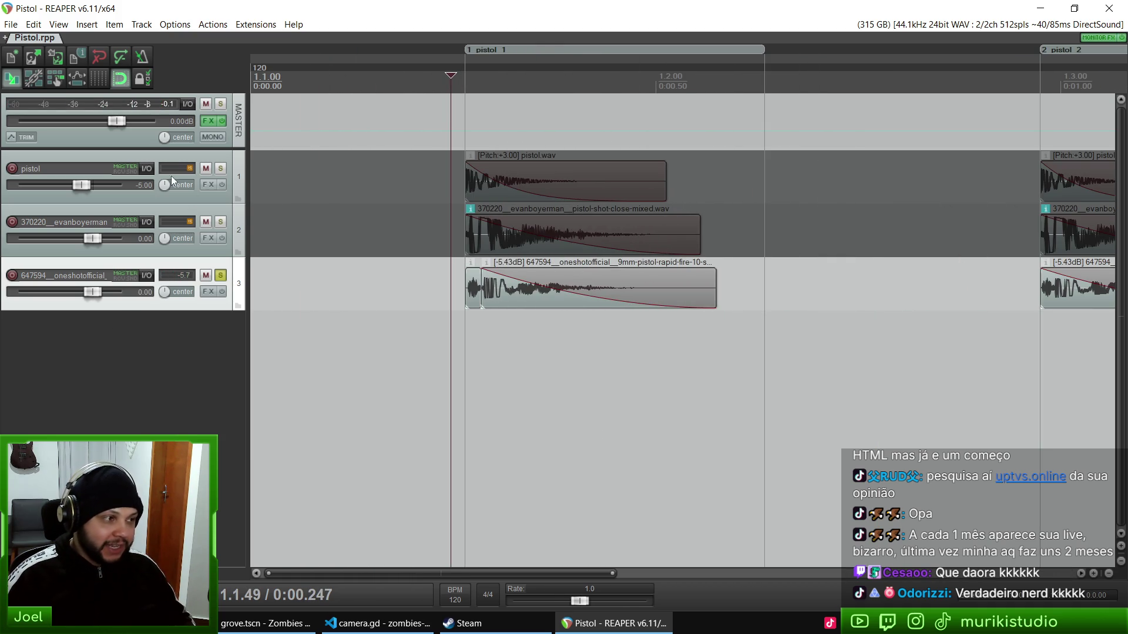
{"action": "key", "text": "space"}
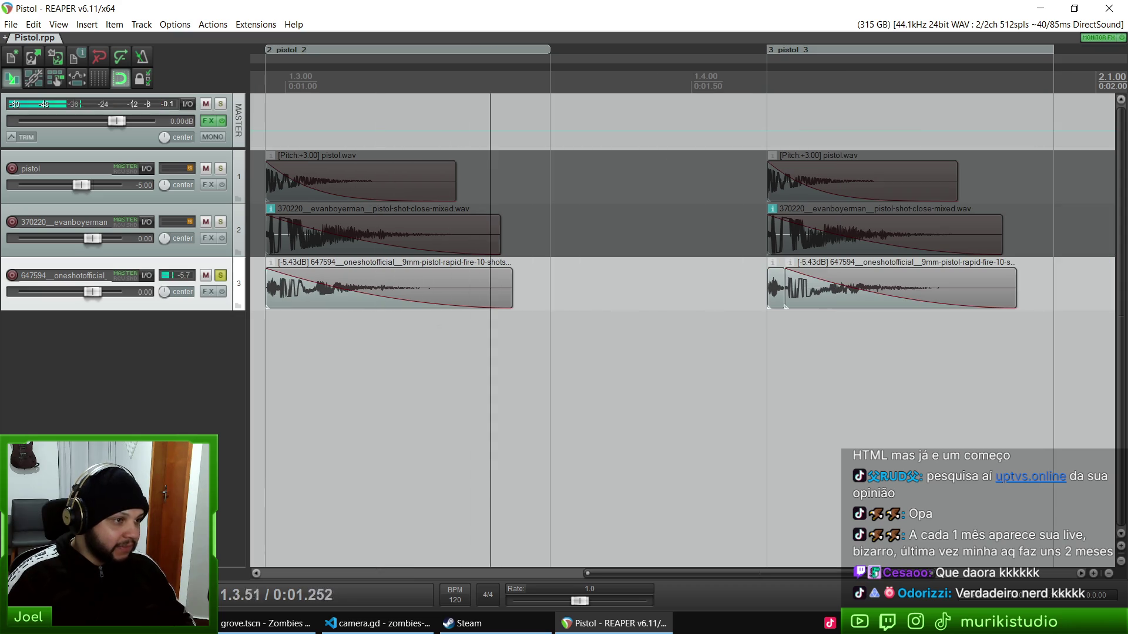
{"action": "key", "text": "space"}
{"action": "key", "text": "space"}
{"action": "key", "text": "space"}
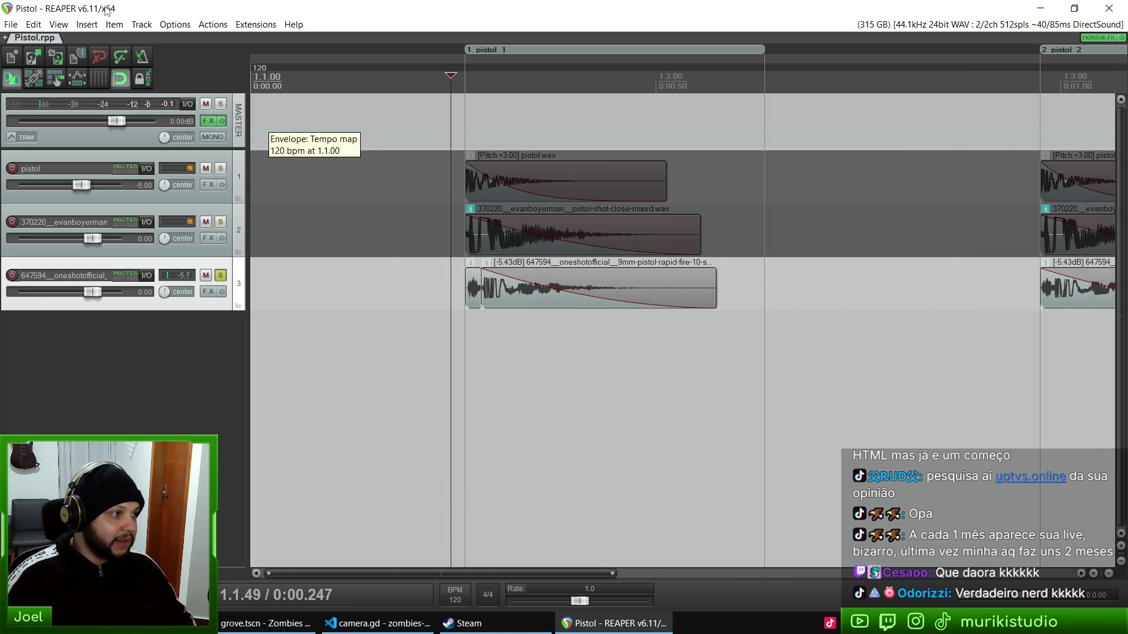
{"action": "left_click", "coordinate": [33, 59]}
{"action": "key", "text": "alt+Up"}
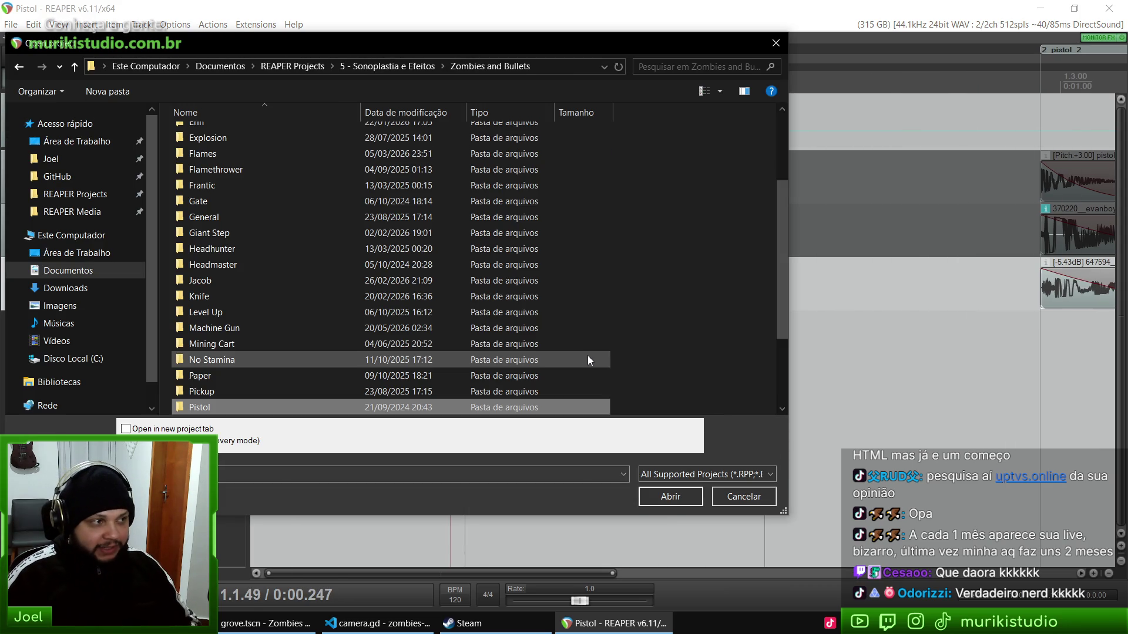
Step: Open the Explosion project and play its sound layers a few times
{"action": "scroll", "coordinate": [588, 311], "scroll_direction": "up", "scroll_amount": 3}
{"action": "scroll", "coordinate": [604, 304], "scroll_direction": "down", "scroll_amount": 2}
{"action": "scroll", "coordinate": [708, 314], "scroll_direction": "up", "scroll_amount": 2}
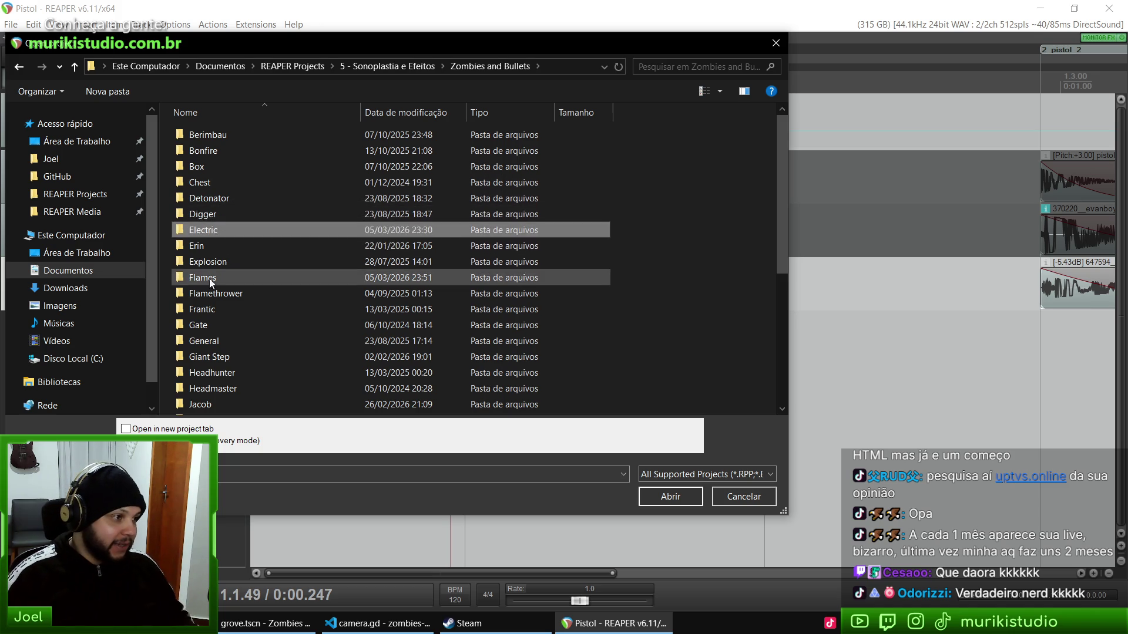
{"action": "double_click", "coordinate": [206, 262]}
{"action": "double_click", "coordinate": [203, 151]}
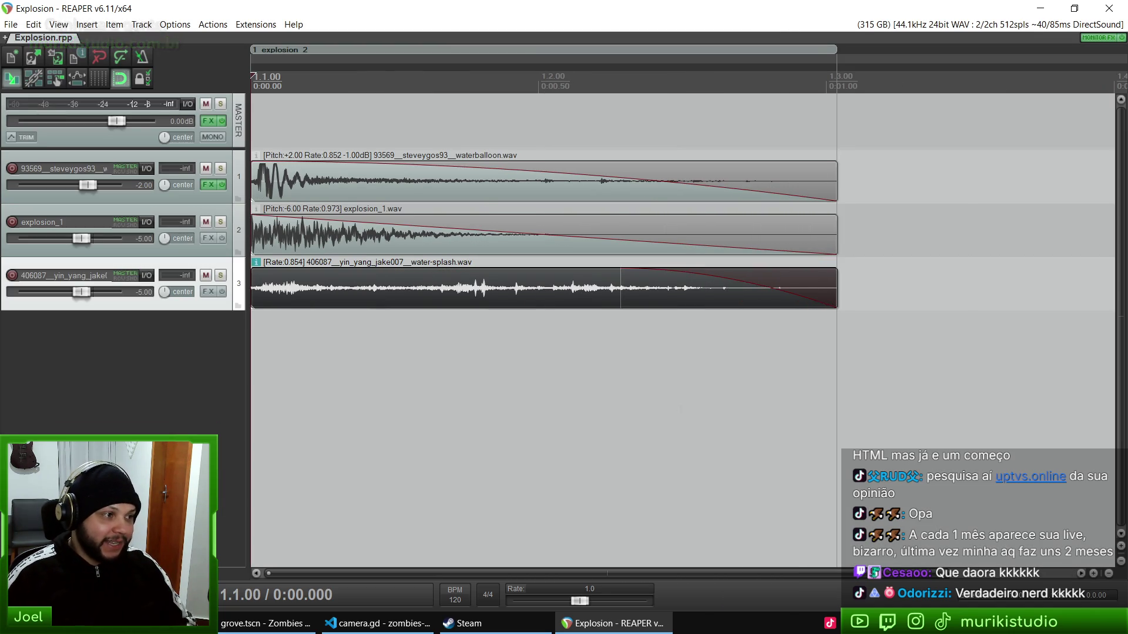
{"action": "key", "text": "space"}
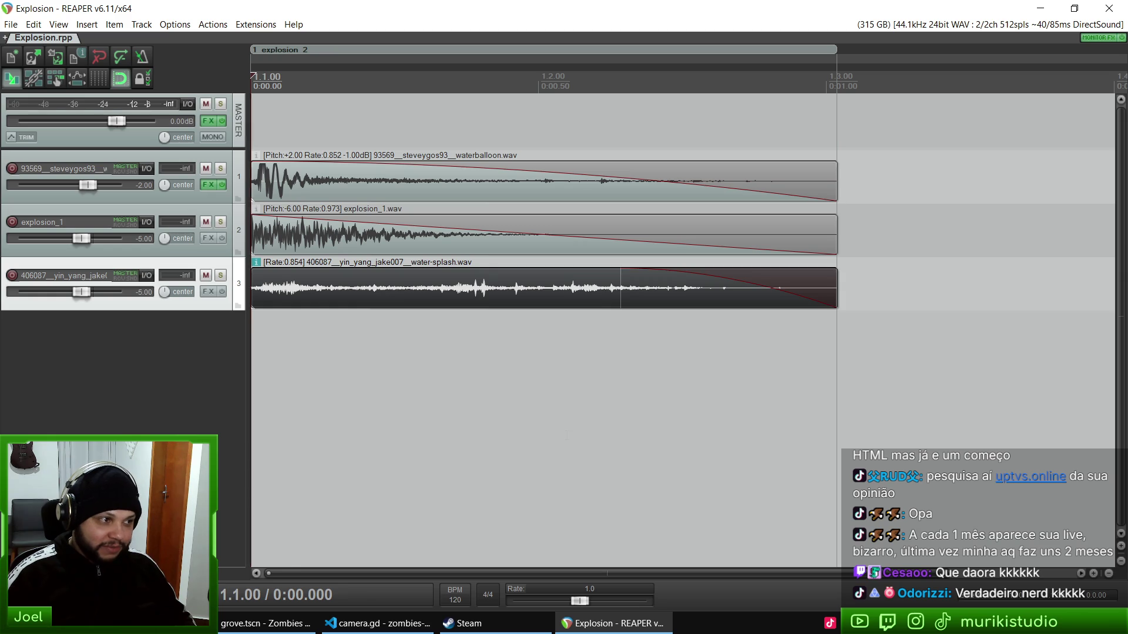
{"action": "key", "text": "space"}
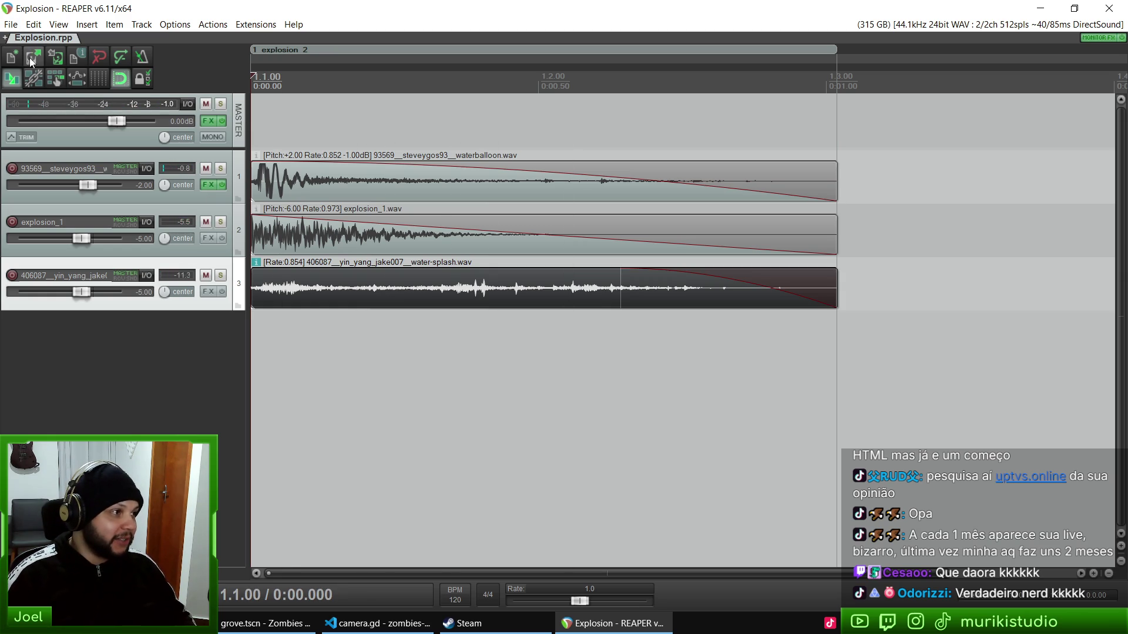
{"action": "key", "text": "space"}
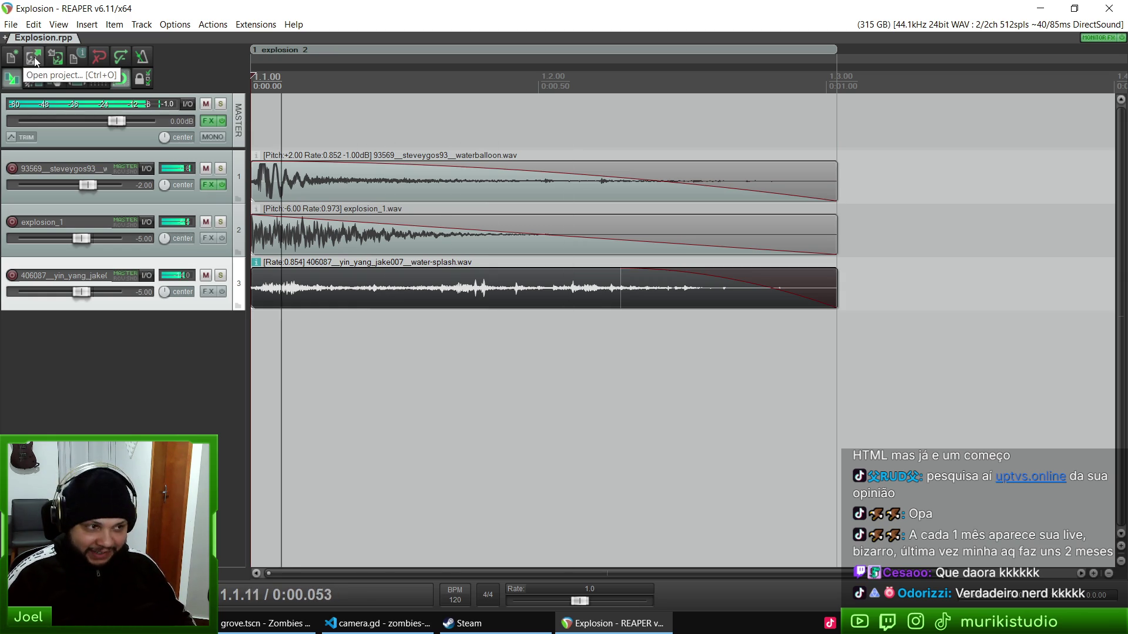
{"action": "key", "text": "space"}
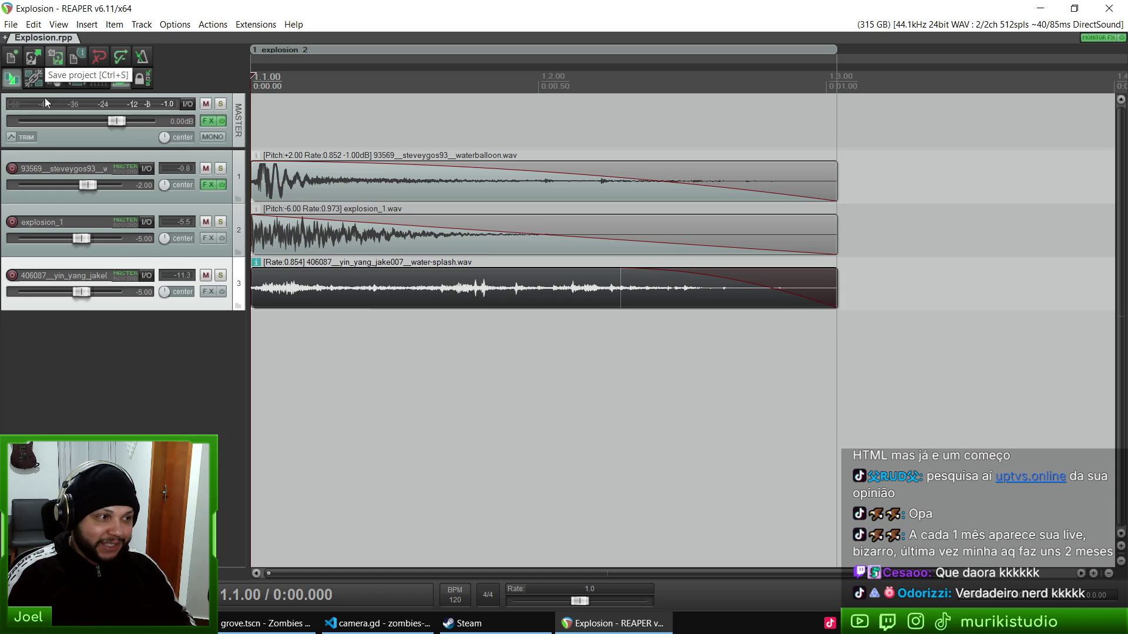
{"action": "key", "text": "space"}
{"action": "key", "text": "space"}
Step: Cancel the open-project dialog, close REAPER, and open a blank new tab in the browser
{"action": "key", "text": "ctrl+o"}
{"action": "key", "text": "BackSpace"}
{"action": "scroll", "coordinate": [288, 255], "scroll_direction": "down", "scroll_amount": 2}
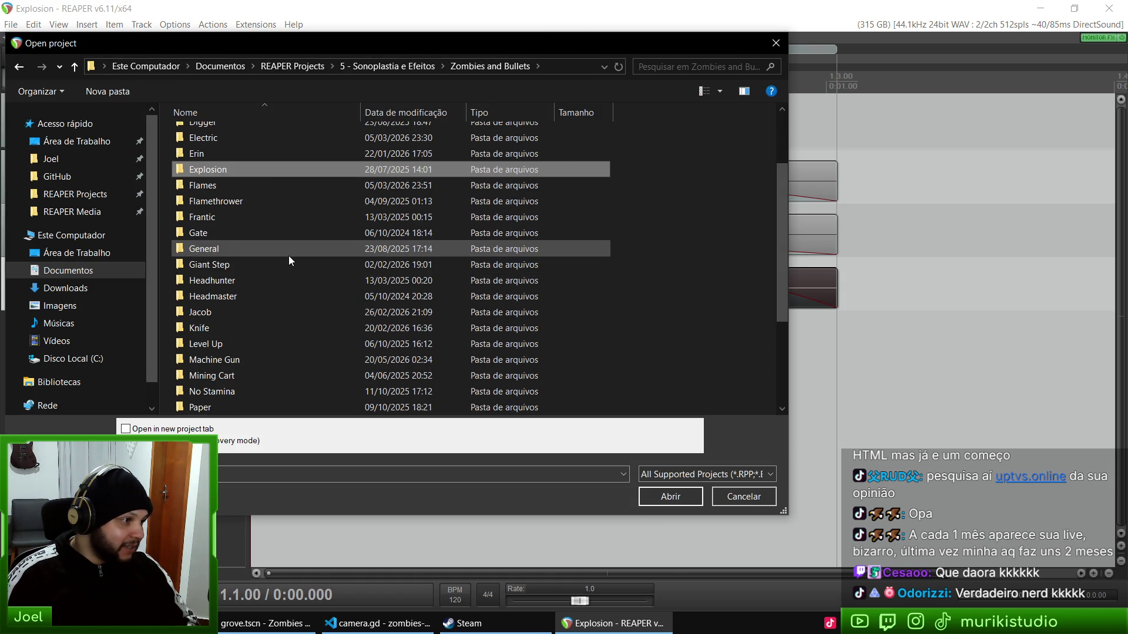
{"action": "scroll", "coordinate": [288, 255], "scroll_direction": "down", "scroll_amount": 2}
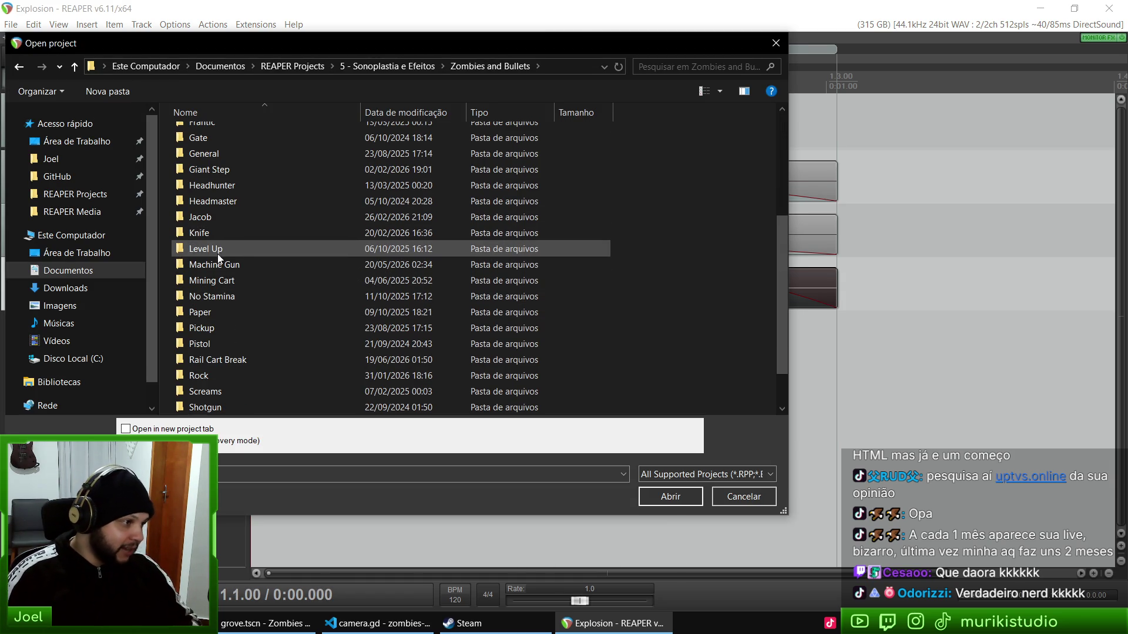
{"action": "scroll", "coordinate": [347, 296], "scroll_direction": "down", "scroll_amount": 1}
{"action": "left_click", "coordinate": [739, 496]}
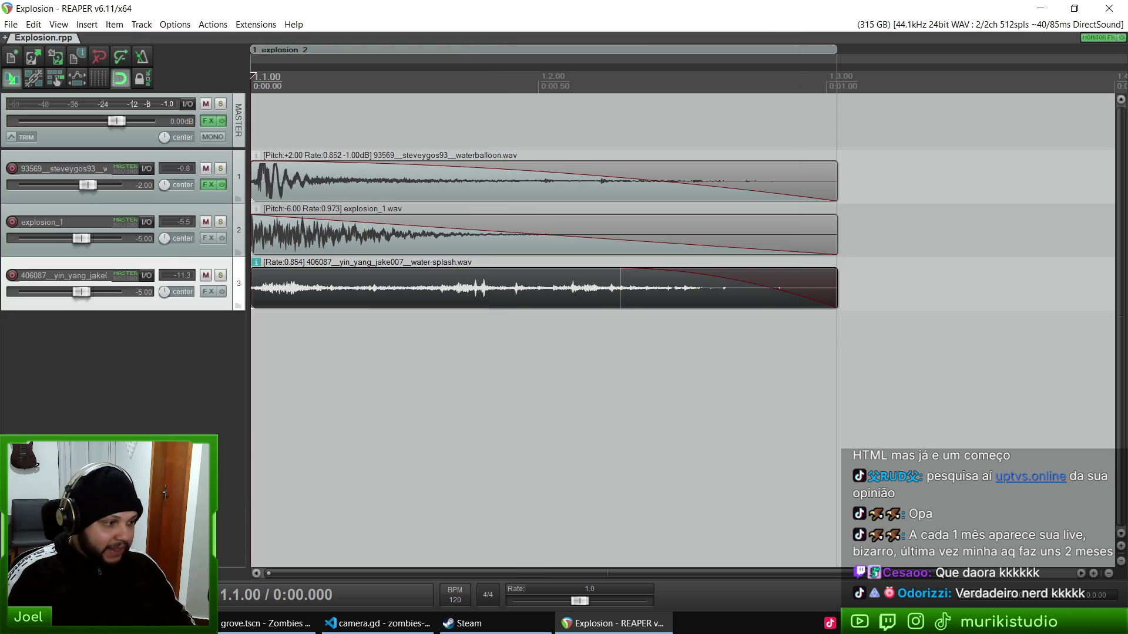
{"action": "left_click", "coordinate": [1109, 8]}
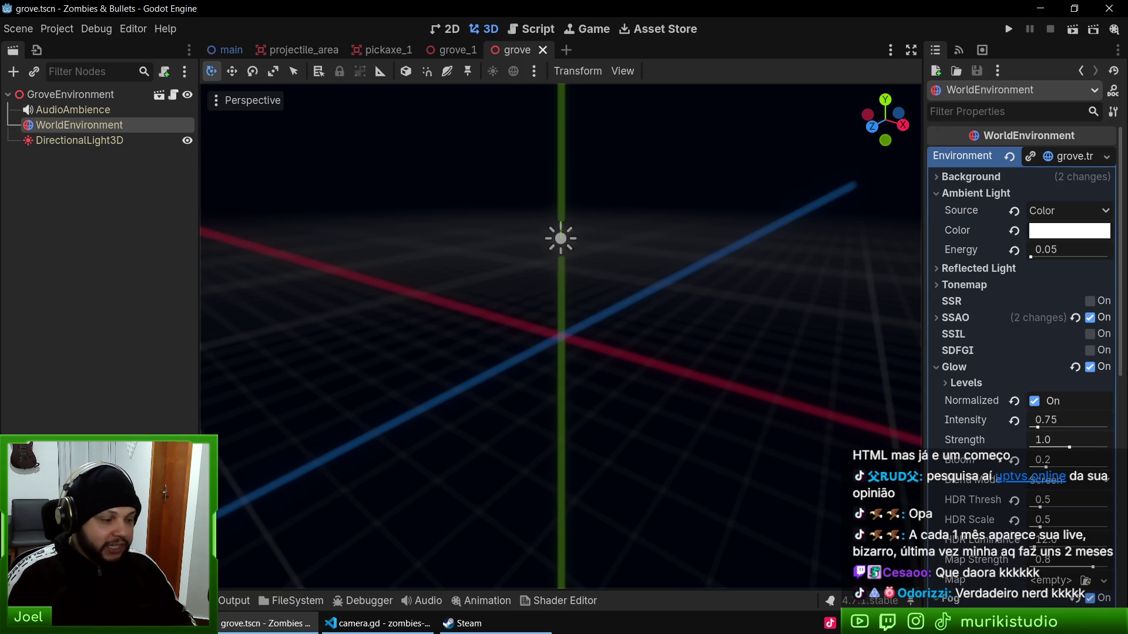
{"action": "key", "text": "alt+Tab"}
{"action": "key", "text": "ctrl+t"}
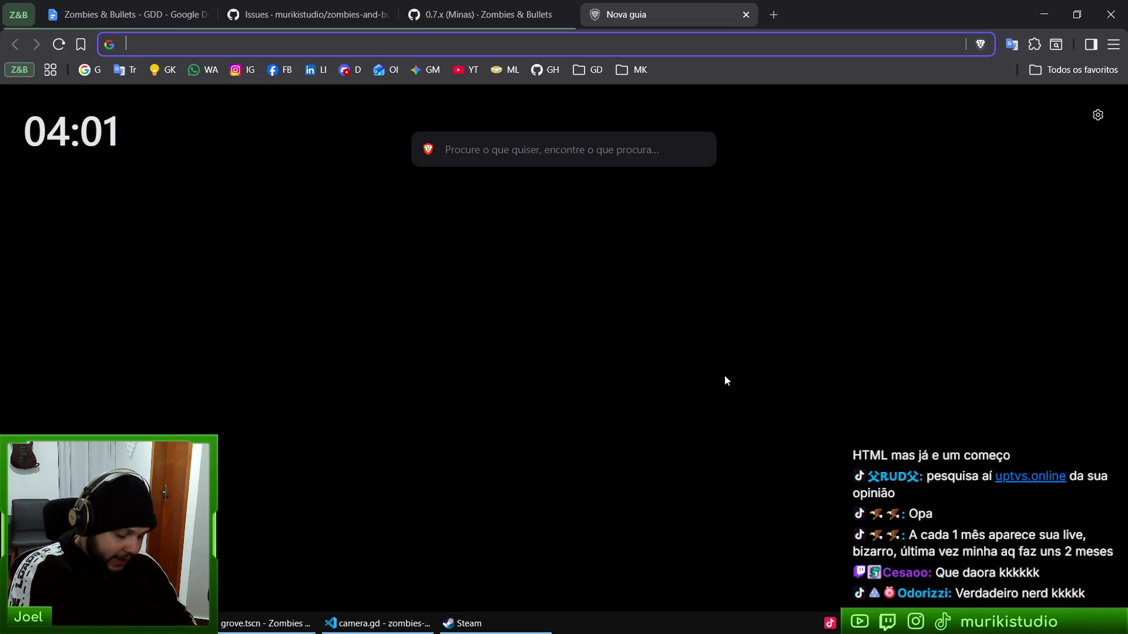
Step: Go to Freesound and sign in using the browser's saved account credentials
{"action": "type", "text": "frees"}
{"action": "key", "text": "Return"}
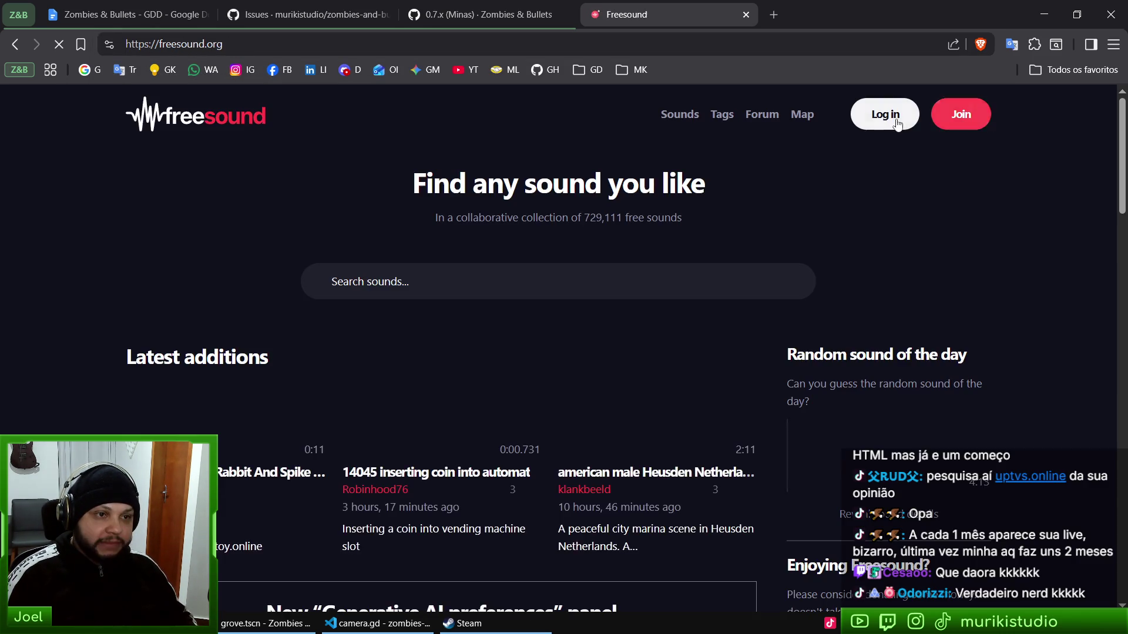
{"action": "left_click", "coordinate": [883, 116]}
{"action": "left_click", "coordinate": [482, 302]}
{"action": "left_click", "coordinate": [528, 351]}
{"action": "left_click", "coordinate": [553, 429]}
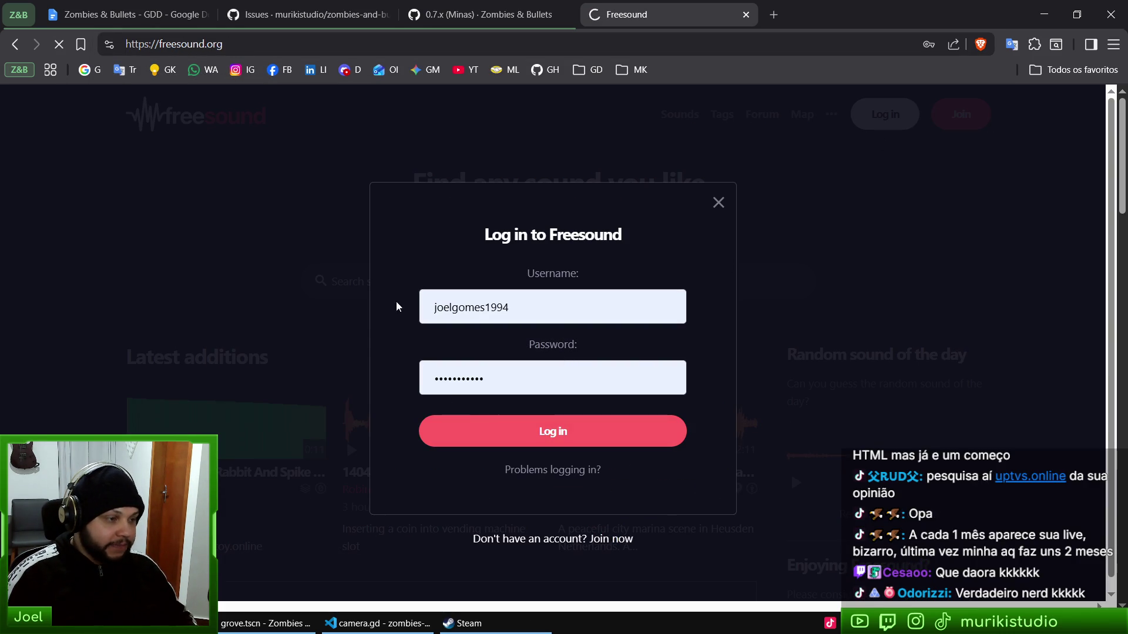
Step: Scroll the Freesound home page and place the cursor in the sound search box
{"action": "scroll", "coordinate": [470, 294], "scroll_direction": "down", "scroll_amount": 5}
{"action": "scroll", "coordinate": [475, 273], "scroll_direction": "up", "scroll_amount": 5}
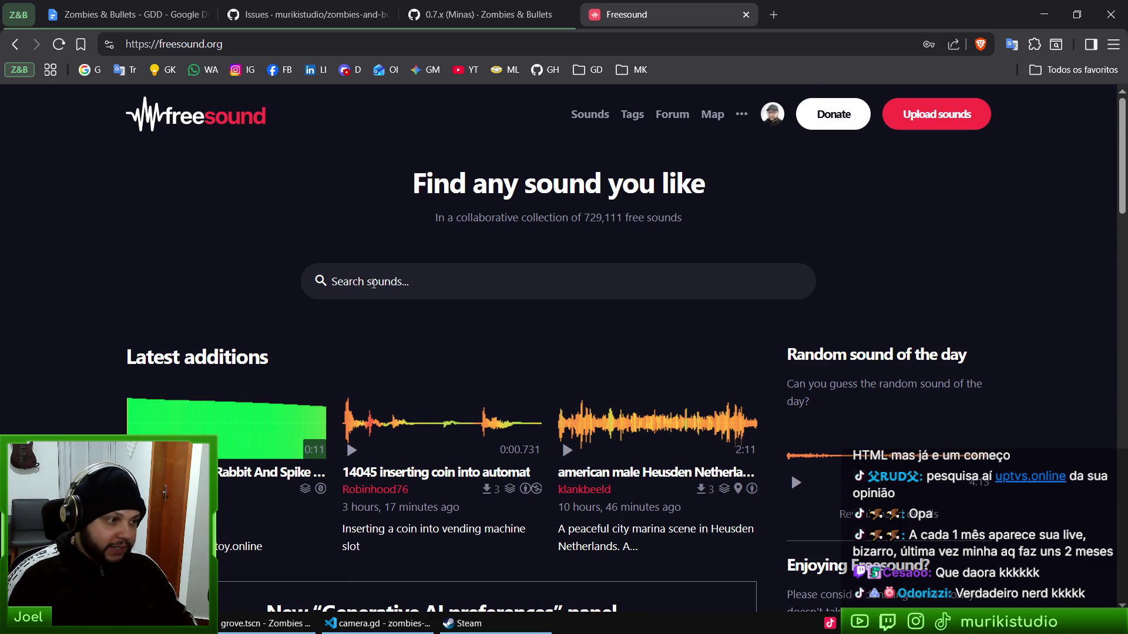
{"action": "left_click", "coordinate": [374, 283]}
Step: Search Freesound for 'sparks' and preview the Welding Sparks and Electric Sparks, Railway recordings
{"action": "type", "text": "spa"}
{"action": "key", "text": "Return"}
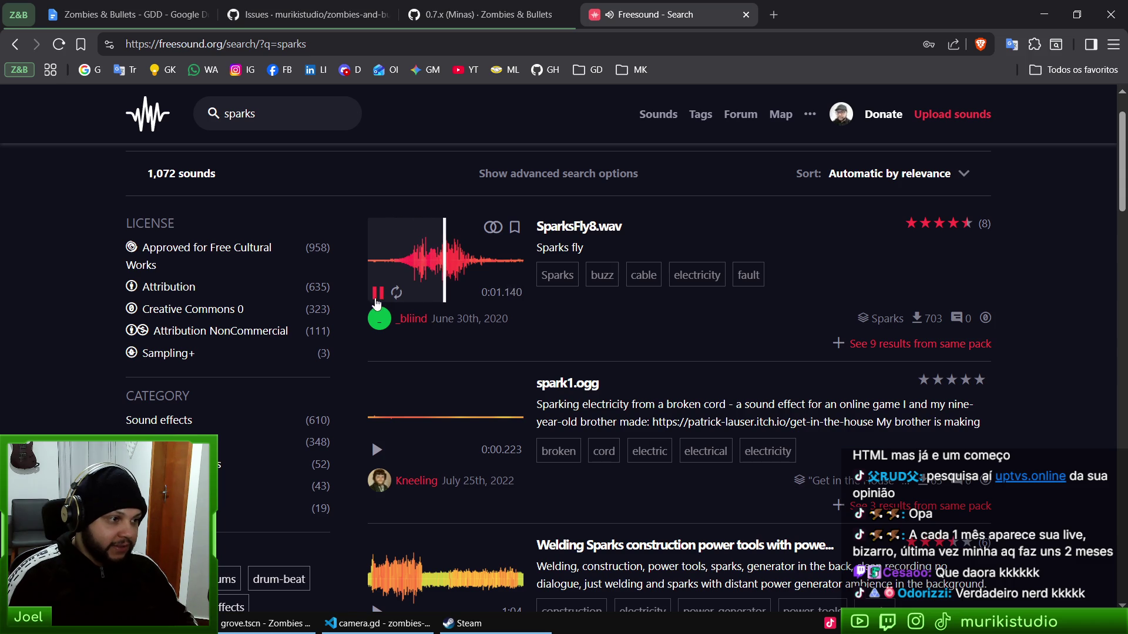
{"action": "scroll", "coordinate": [376, 301], "scroll_direction": "down", "scroll_amount": 5}
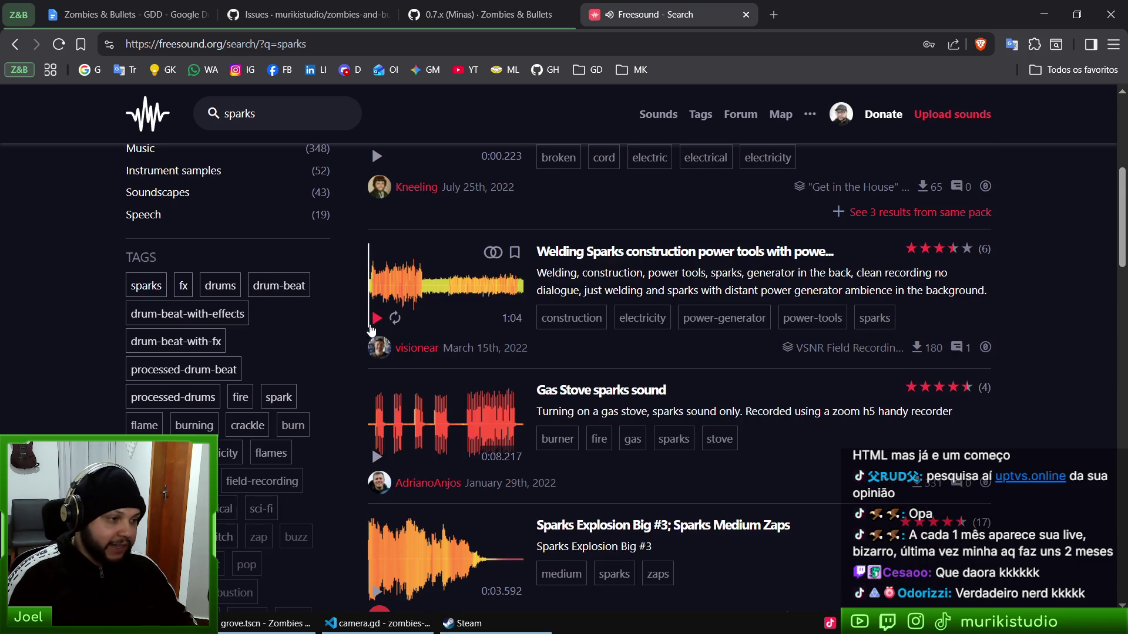
{"action": "left_click", "coordinate": [376, 318]}
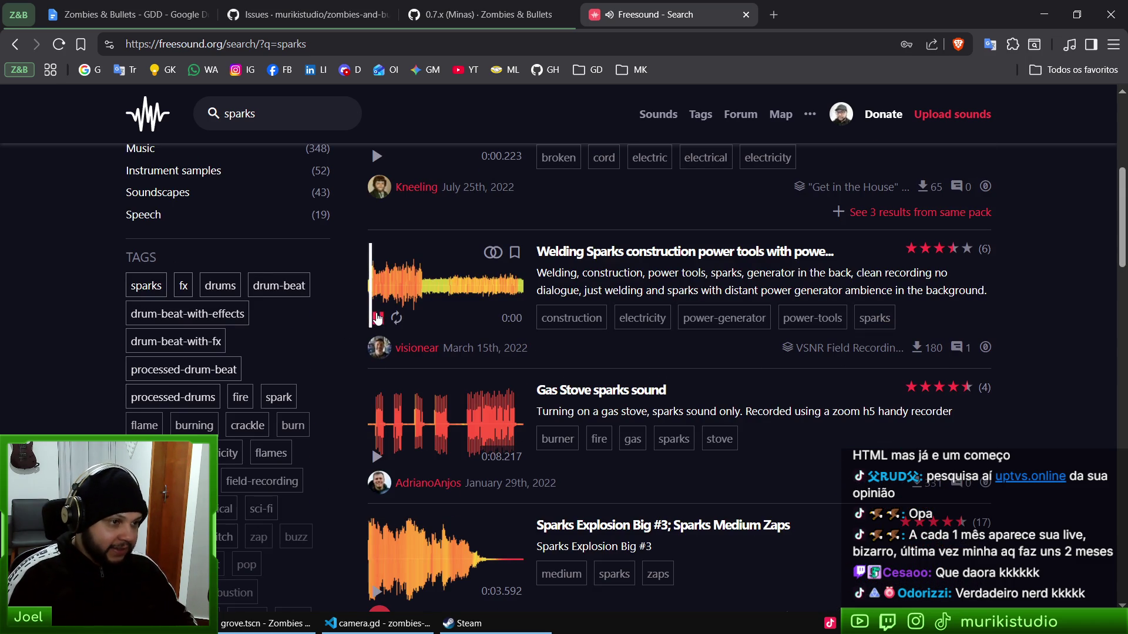
{"action": "scroll", "coordinate": [374, 253], "scroll_direction": "down", "scroll_amount": 1}
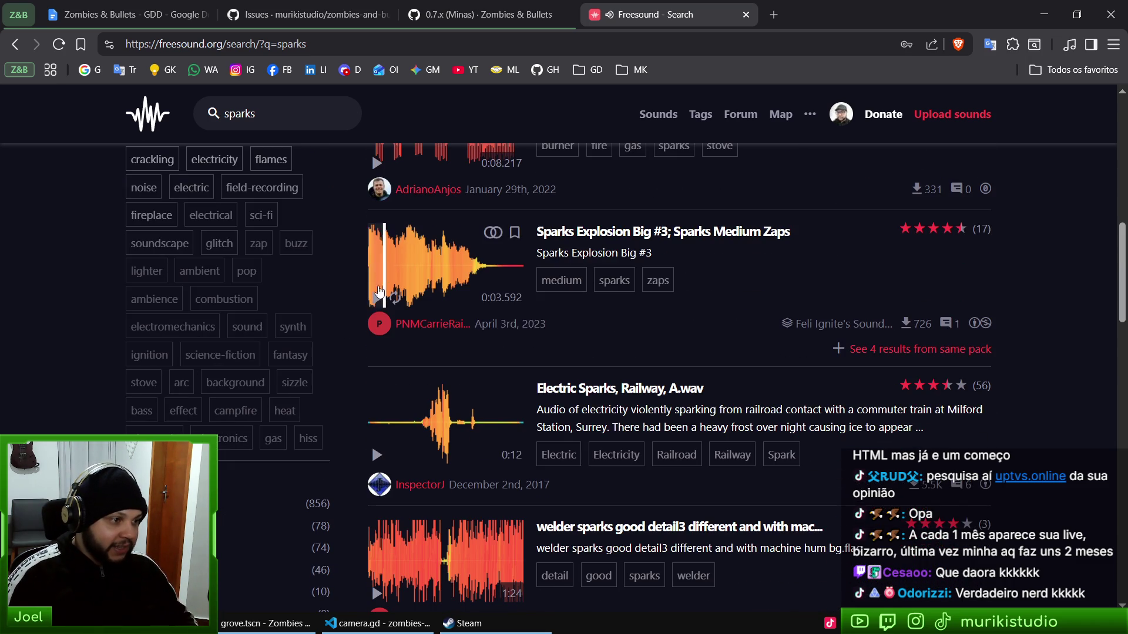
{"action": "left_click", "coordinate": [416, 450]}
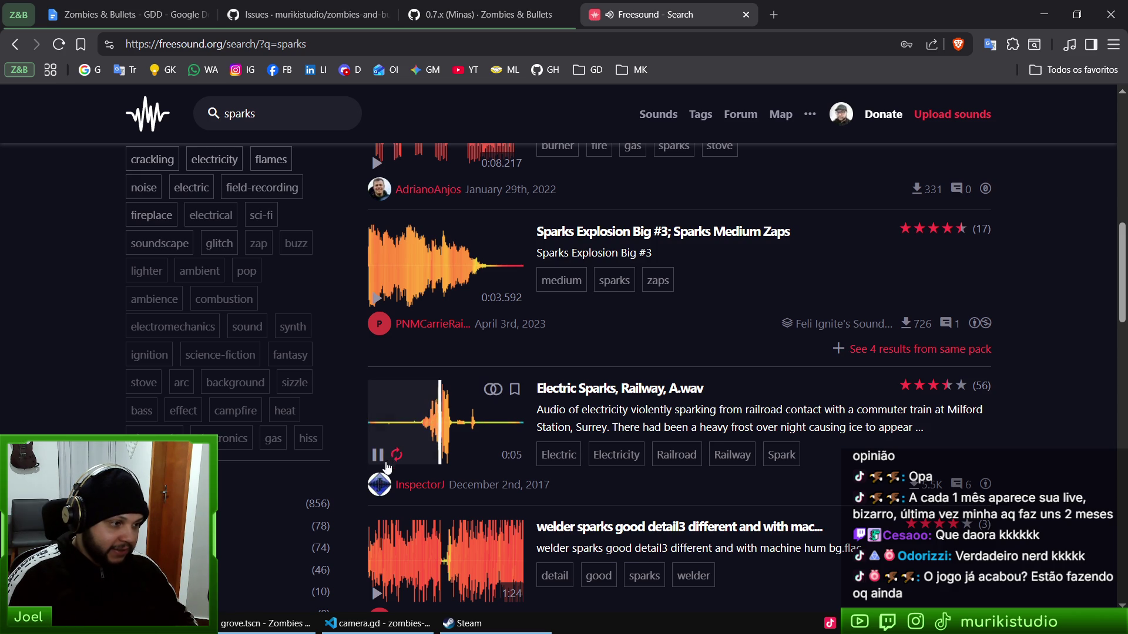
{"action": "left_click", "coordinate": [377, 454]}
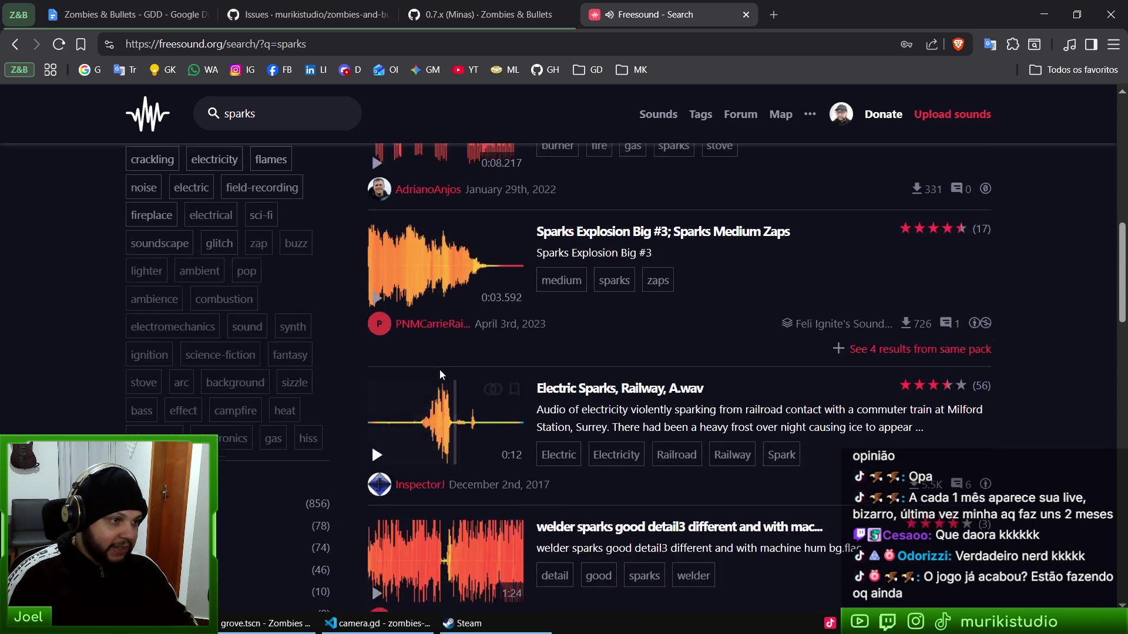
Step: Audition 'Electricity, Arcs, Sparks, long' twice, then launch REAPER from the Start menu
{"action": "scroll", "coordinate": [440, 376], "scroll_direction": "down", "scroll_amount": 15}
{"action": "left_click", "coordinate": [377, 423]}
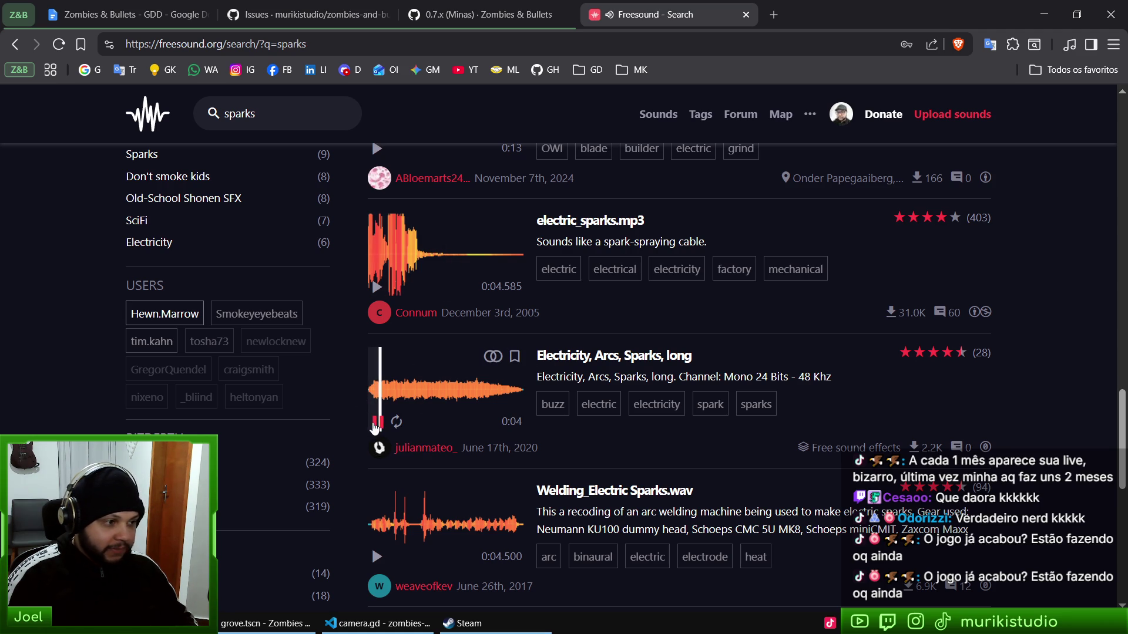
{"action": "left_click", "coordinate": [378, 422]}
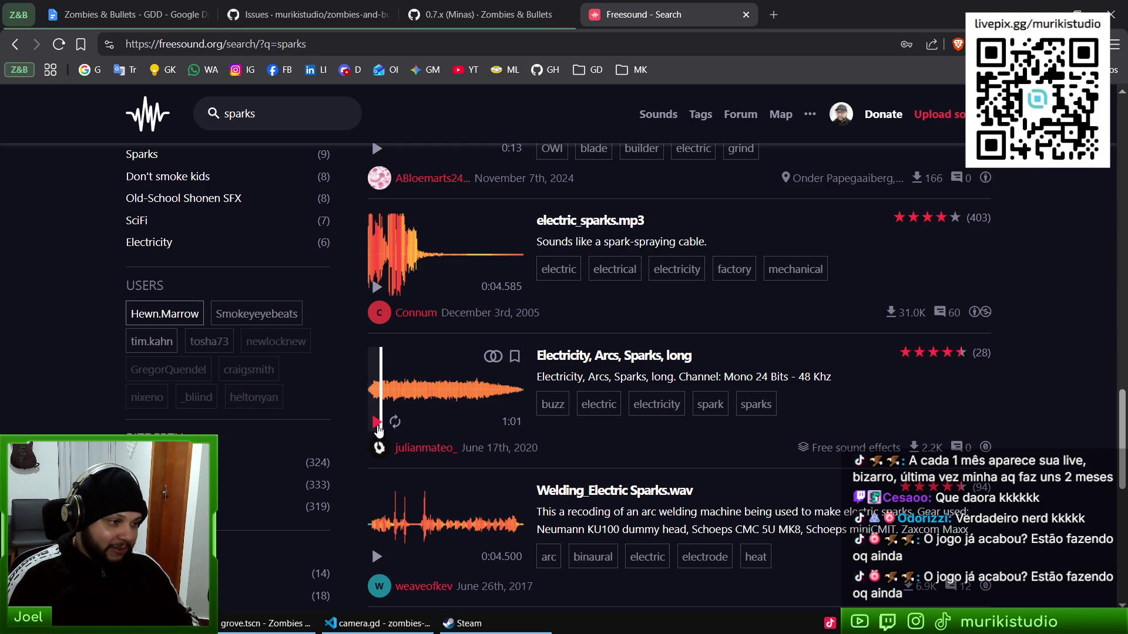
{"action": "left_click", "coordinate": [378, 433]}
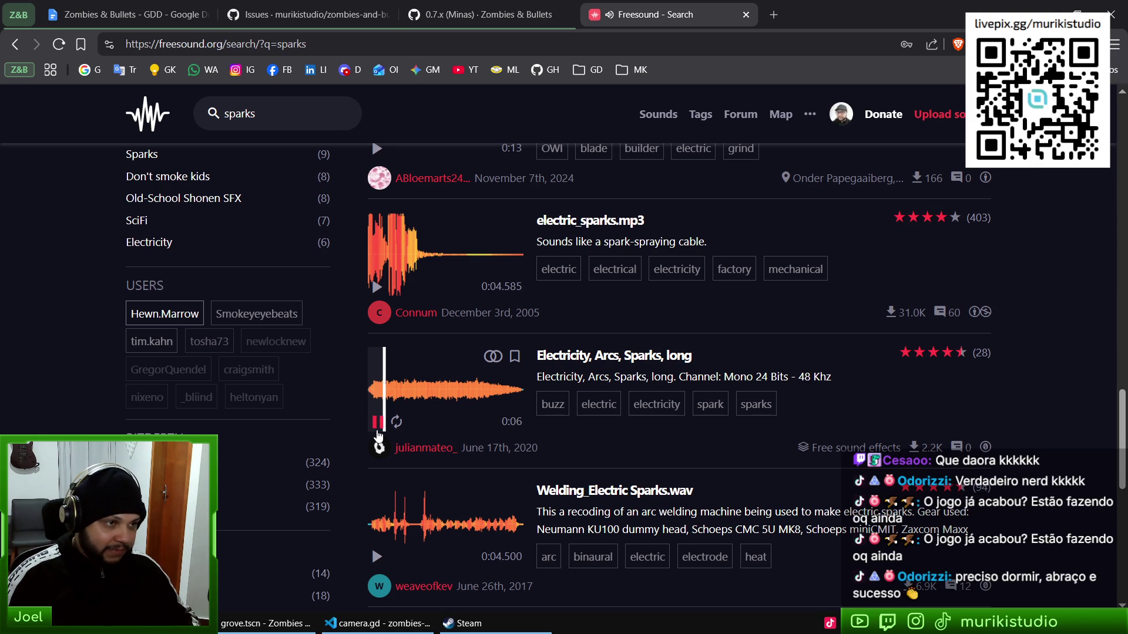
{"action": "left_click", "coordinate": [376, 427]}
{"action": "left_click", "coordinate": [14, 621]}
{"action": "left_click", "coordinate": [35, 455]}
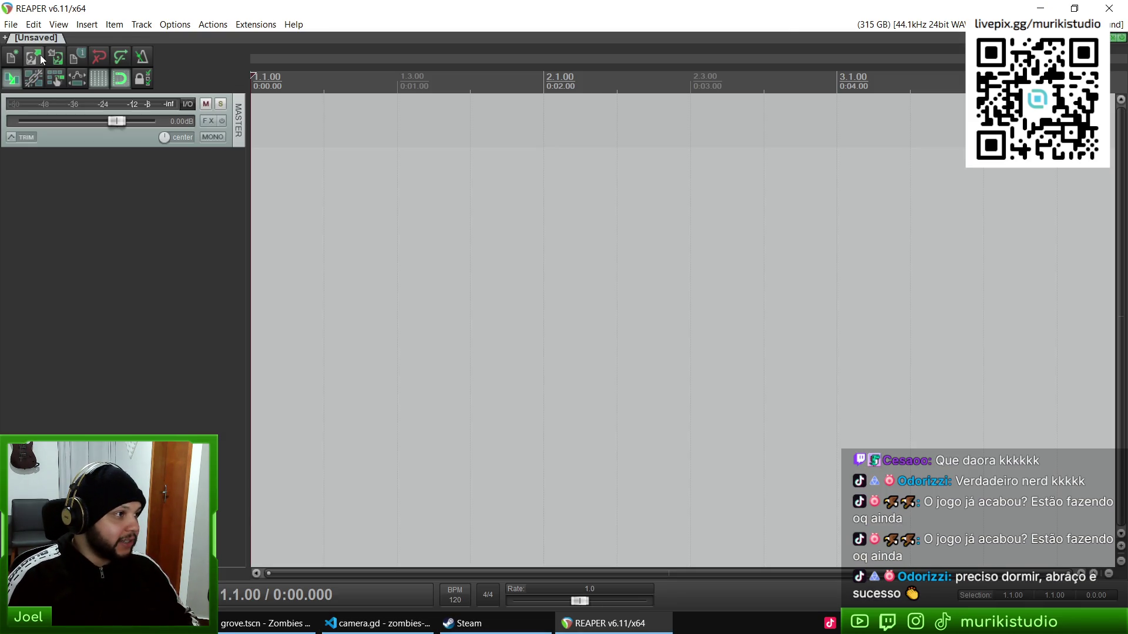
Step: Open Electric.rpp from 5 - Sonoplastia e Efeitos/Zombies and Bullets/Electric in REAPER
{"action": "left_click", "coordinate": [42, 58]}
{"action": "left_click", "coordinate": [439, 258]}
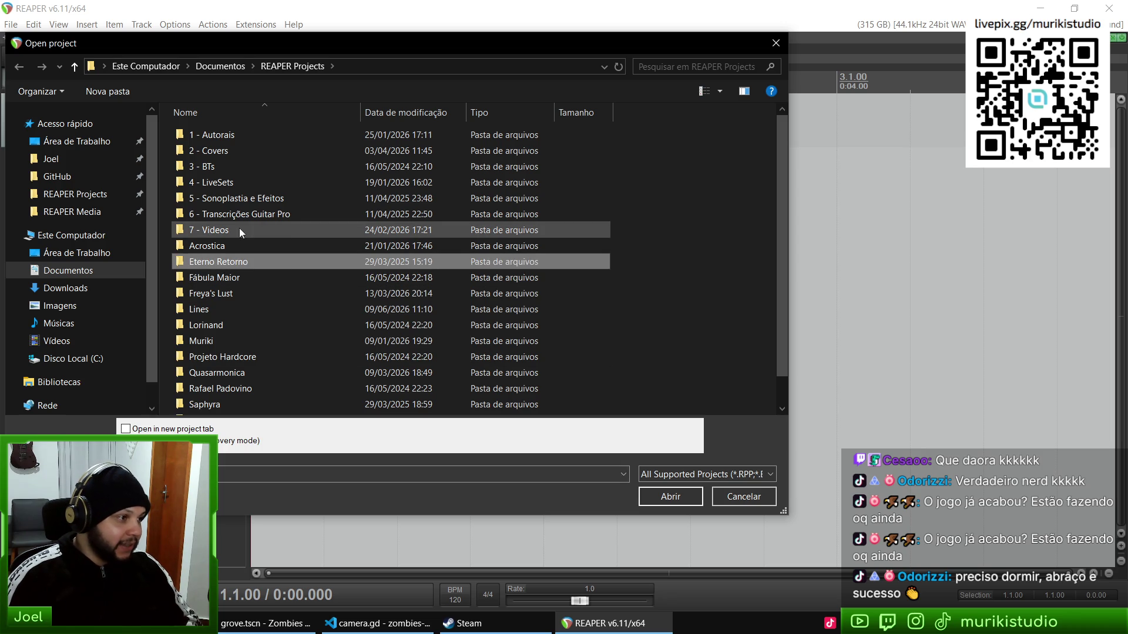
{"action": "double_click", "coordinate": [243, 198]}
{"action": "double_click", "coordinate": [221, 247]}
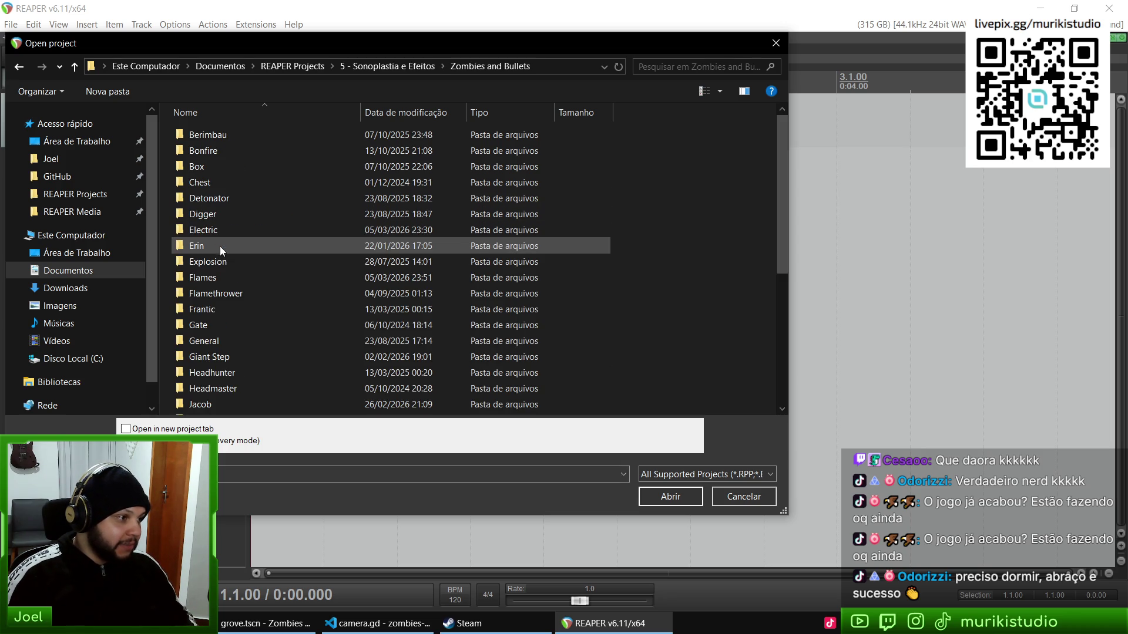
{"action": "scroll", "coordinate": [219, 246], "scroll_direction": "down", "scroll_amount": 5}
{"action": "key", "text": "s"}
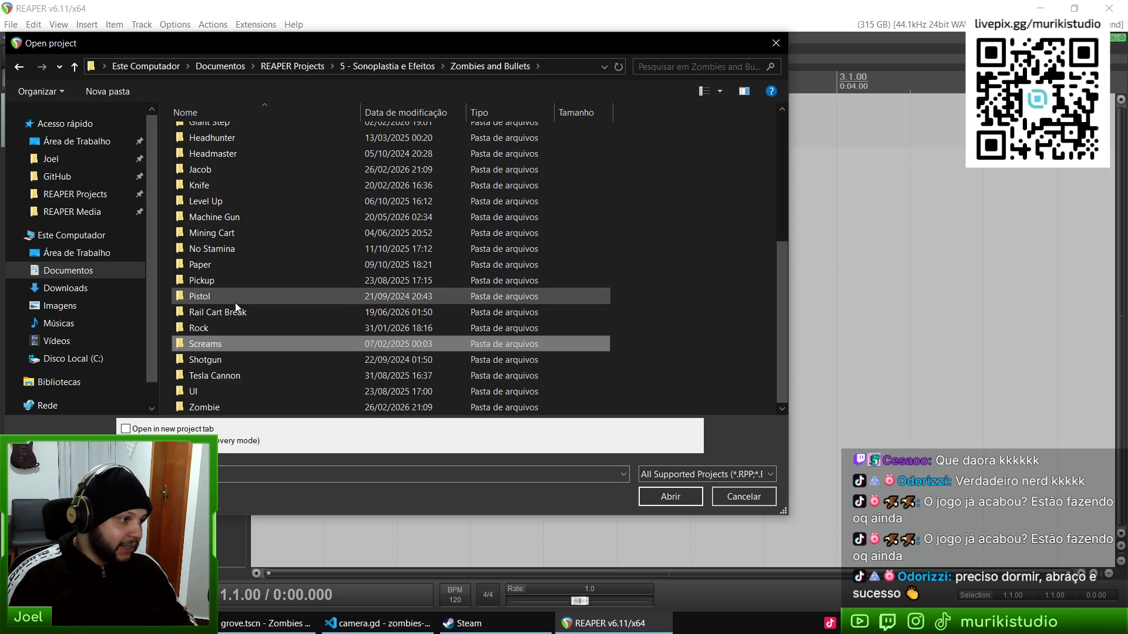
{"action": "key", "text": "e"}
{"action": "double_click", "coordinate": [210, 125]}
{"action": "double_click", "coordinate": [211, 151]}
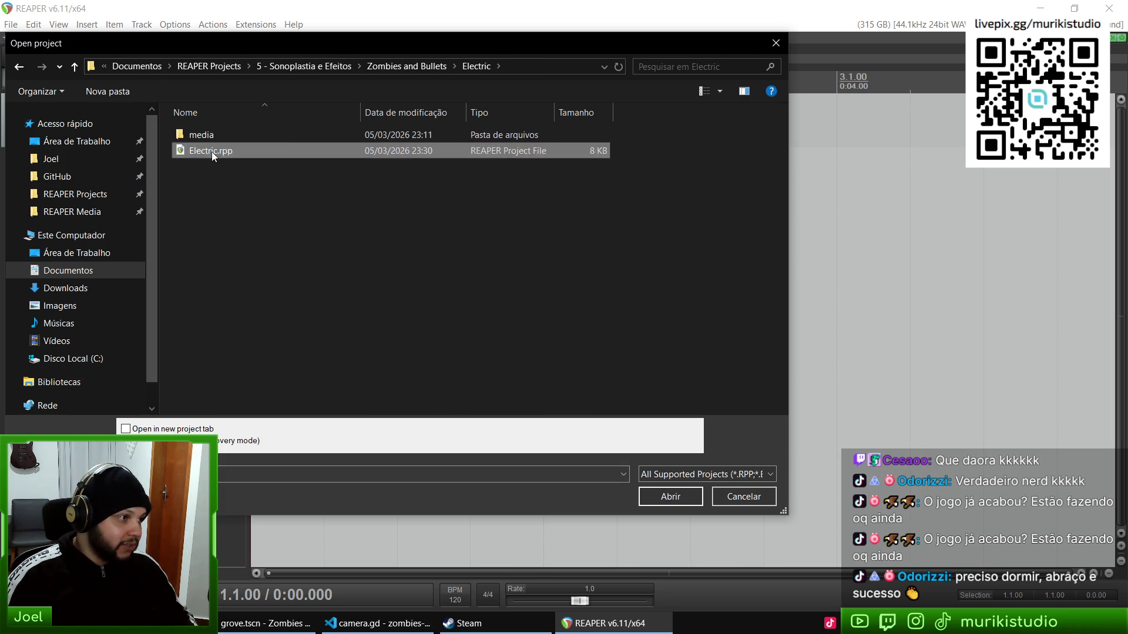
Step: Play the three Electric clips, then close REAPER without saving the project
{"action": "key", "text": "space"}
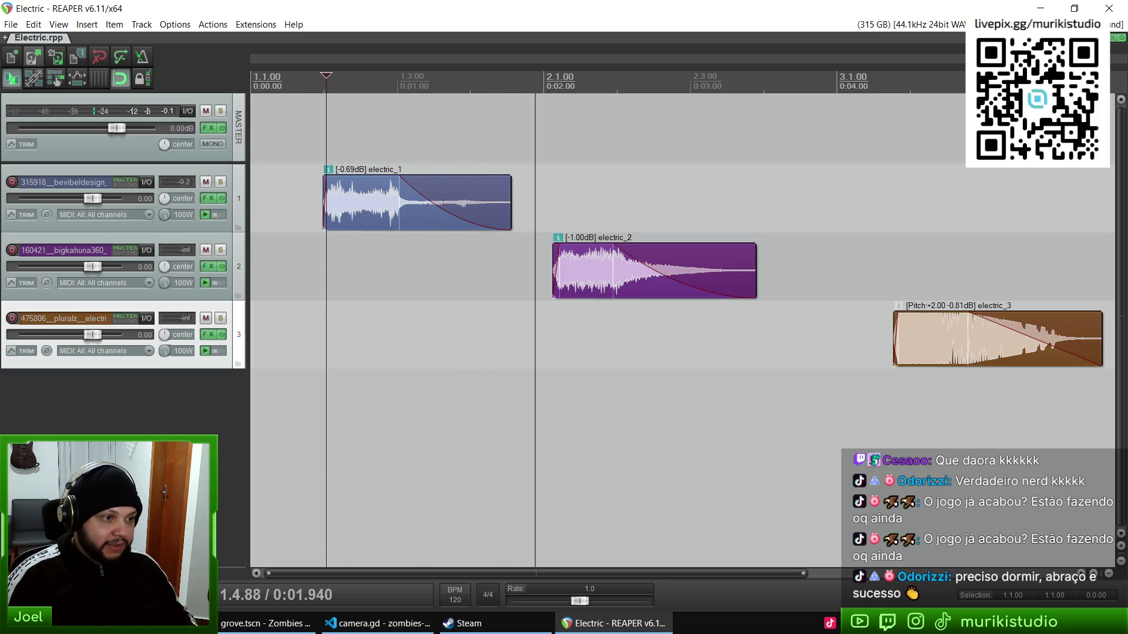
{"action": "scroll", "coordinate": [575, 338], "scroll_direction": "down", "scroll_amount": 3}
{"action": "left_click", "coordinate": [575, 338]}
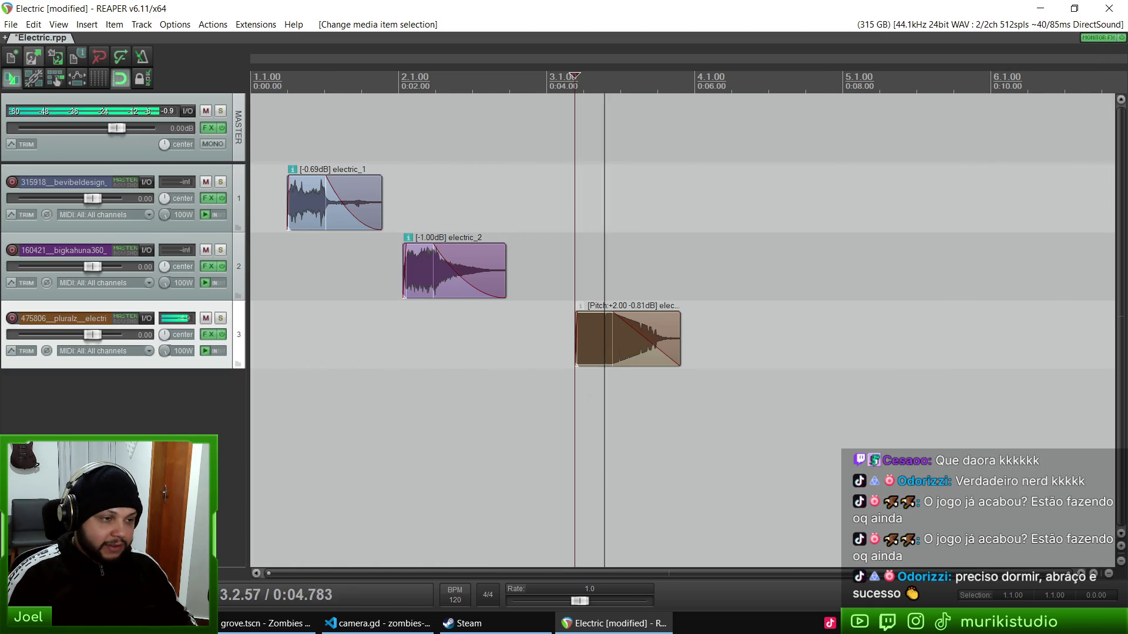
{"action": "key", "text": "space"}
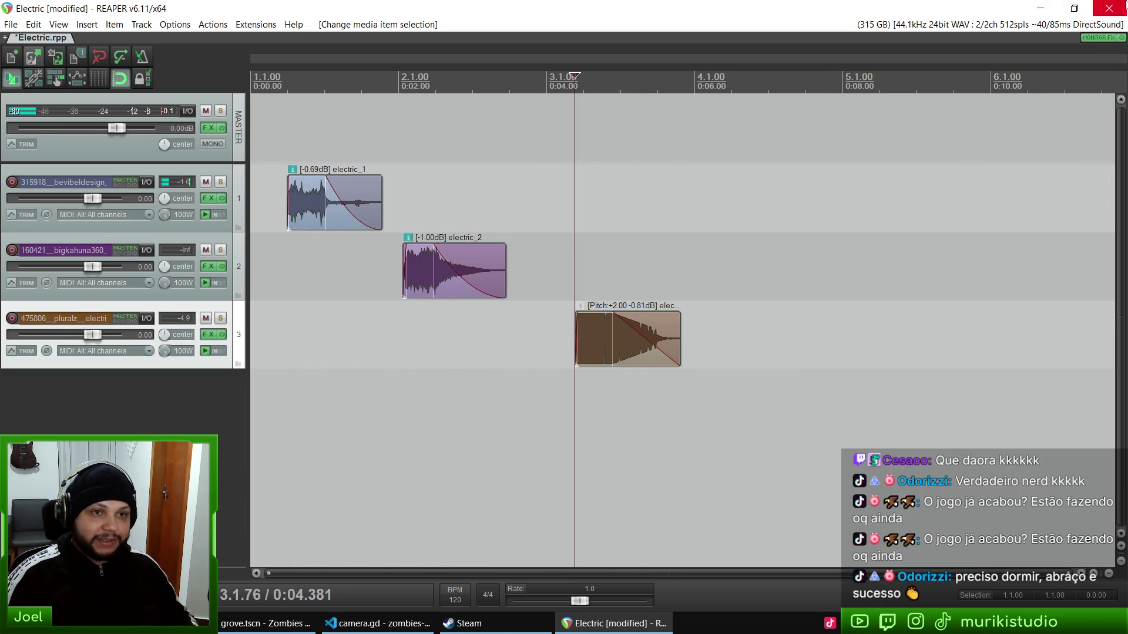
{"action": "left_click", "coordinate": [1118, 6]}
{"action": "key", "text": "Right"}
{"action": "key", "text": "Return"}
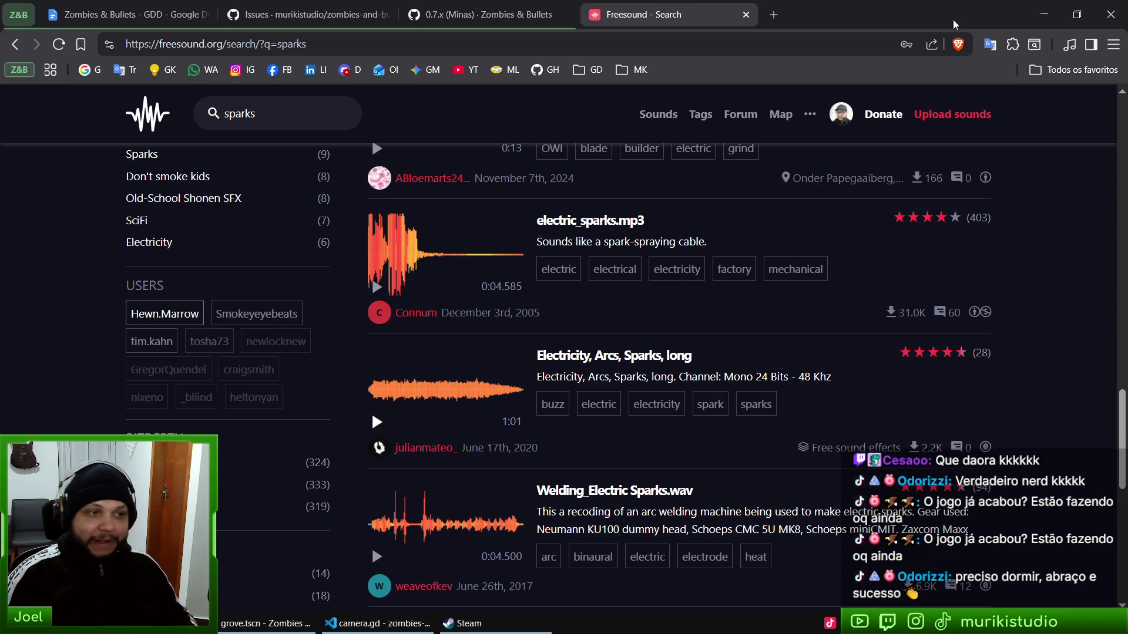
Step: Close the Freesound search tab and return to Godot's grove.tscn scene, orbiting its view
{"action": "scroll", "coordinate": [841, 215], "scroll_direction": "up", "scroll_amount": 10}
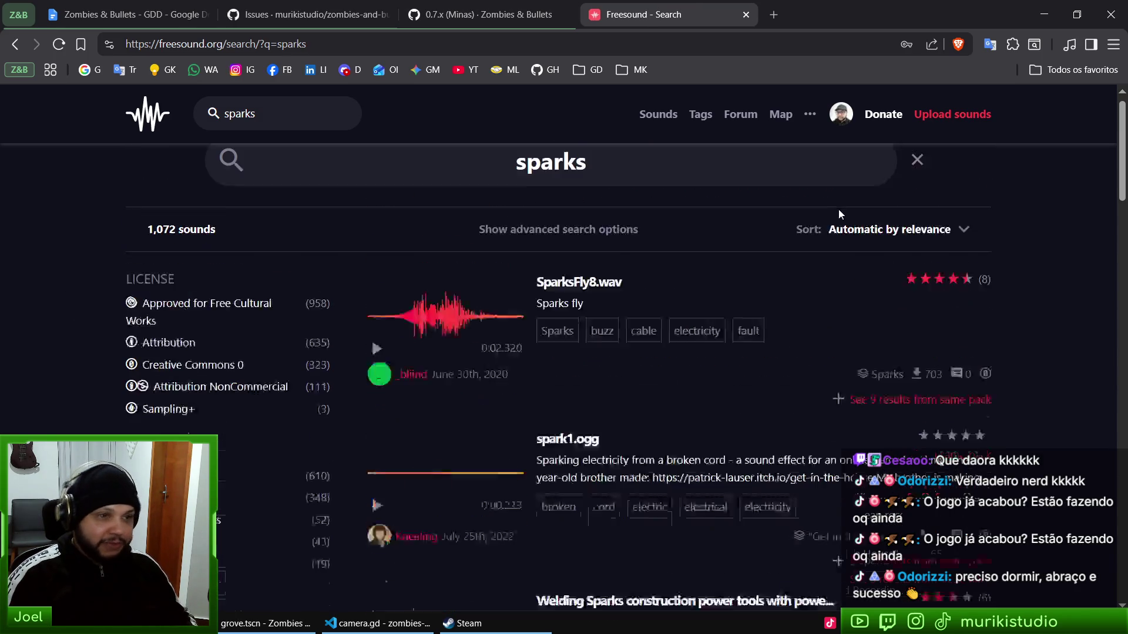
{"action": "left_click", "coordinate": [746, 14]}
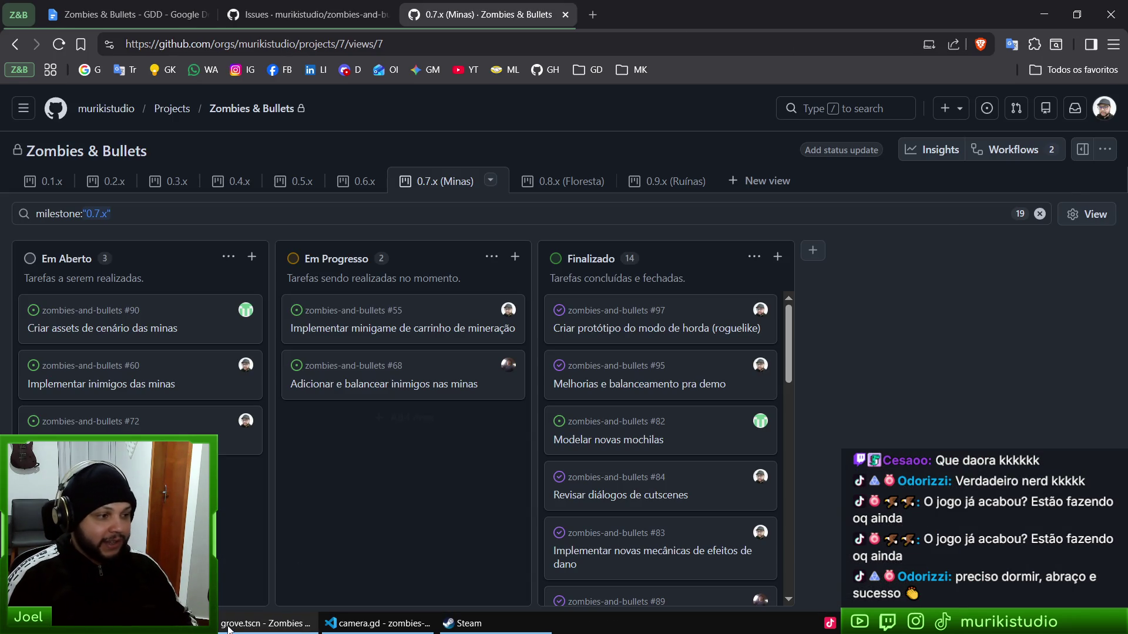
{"action": "left_click", "coordinate": [229, 629]}
{"action": "mouse_move", "coordinate": [742, 459]}
{"action": "left_mouse_down"}
{"action": "mouse_move", "coordinate": [654, 385]}
{"action": "mouse_move", "coordinate": [679, 439]}
{"action": "left_mouse_up"}
{"action": "scroll", "coordinate": [606, 360], "scroll_direction": "down", "scroll_amount": 3}
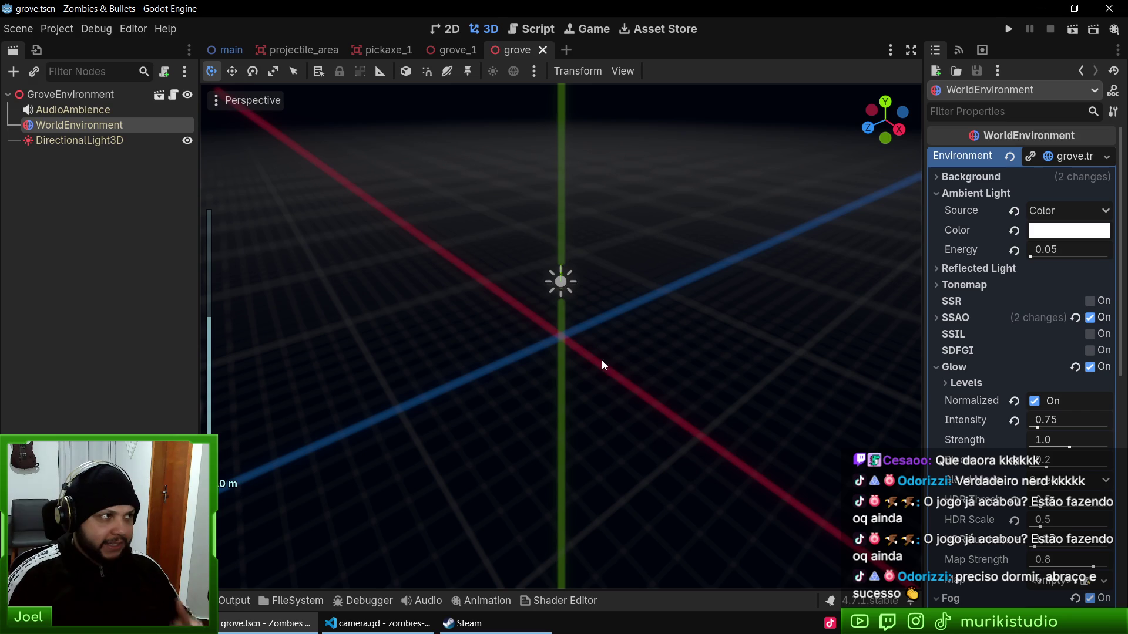
{"action": "mouse_move", "coordinate": [608, 365]}
{"action": "left_mouse_down"}
{"action": "mouse_move", "coordinate": [554, 307]}
{"action": "mouse_move", "coordinate": [578, 323]}
{"action": "mouse_move", "coordinate": [614, 301]}
{"action": "left_mouse_up"}
{"action": "mouse_move", "coordinate": [484, 269]}
{"action": "left_mouse_down"}
{"action": "mouse_move", "coordinate": [520, 315]}
{"action": "mouse_move", "coordinate": [665, 343]}
{"action": "mouse_move", "coordinate": [538, 253]}
{"action": "mouse_move", "coordinate": [571, 122]}
{"action": "mouse_move", "coordinate": [561, 326]}
{"action": "mouse_move", "coordinate": [589, 327]}
{"action": "mouse_move", "coordinate": [592, 359]}
{"action": "left_mouse_up"}
{"action": "scroll", "coordinate": [601, 344], "scroll_direction": "up", "scroll_amount": 2}
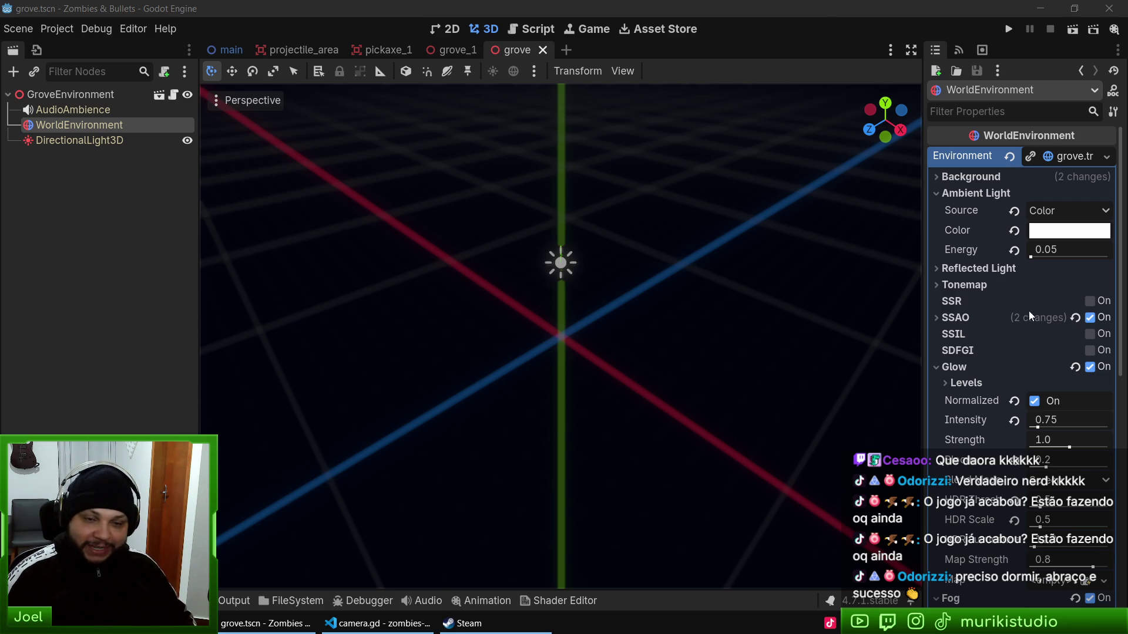
{"action": "left_click", "coordinate": [825, 6]}
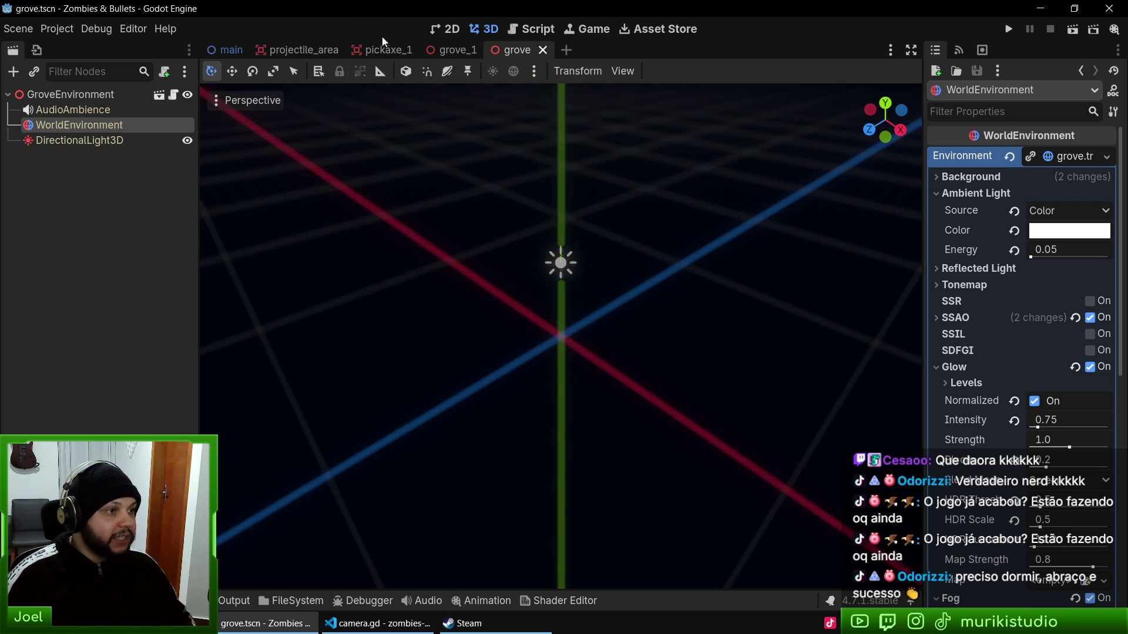
Step: Glance at the grove_1 level, then darken the grove background colour to navy 02081e
{"action": "left_click", "coordinate": [442, 54]}
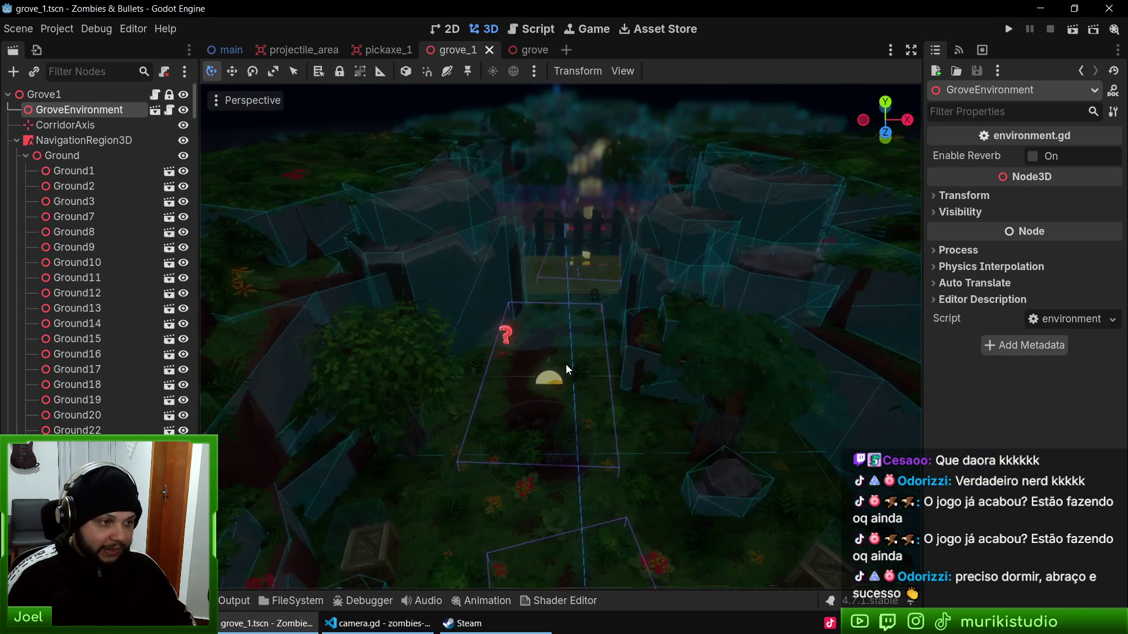
{"action": "scroll", "coordinate": [577, 384], "scroll_direction": "down", "scroll_amount": 3}
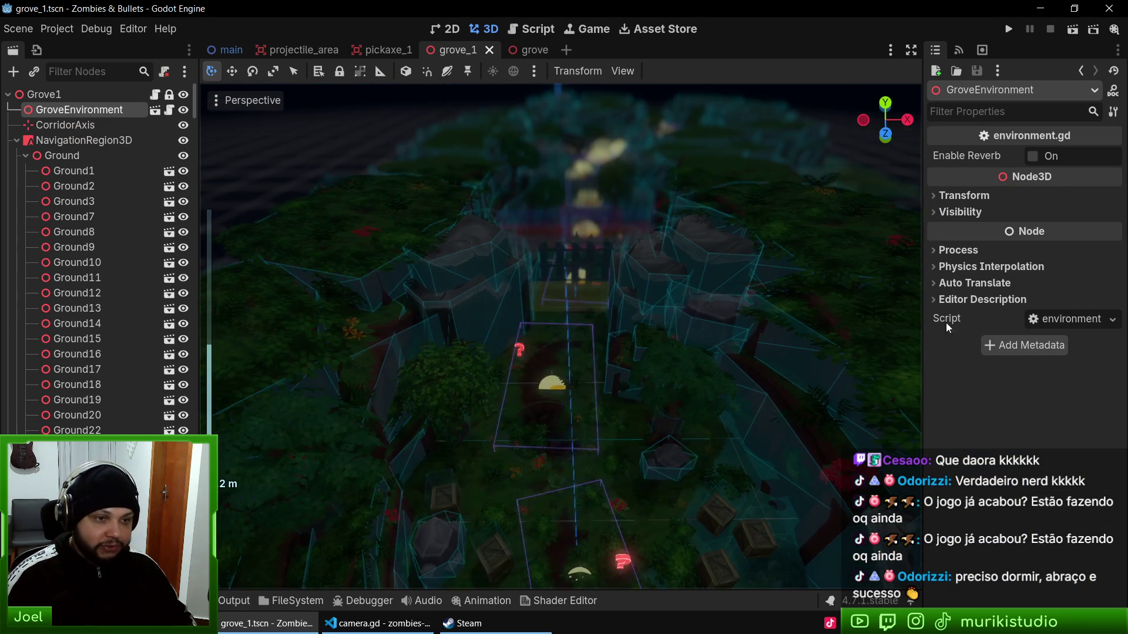
{"action": "left_click", "coordinate": [527, 53]}
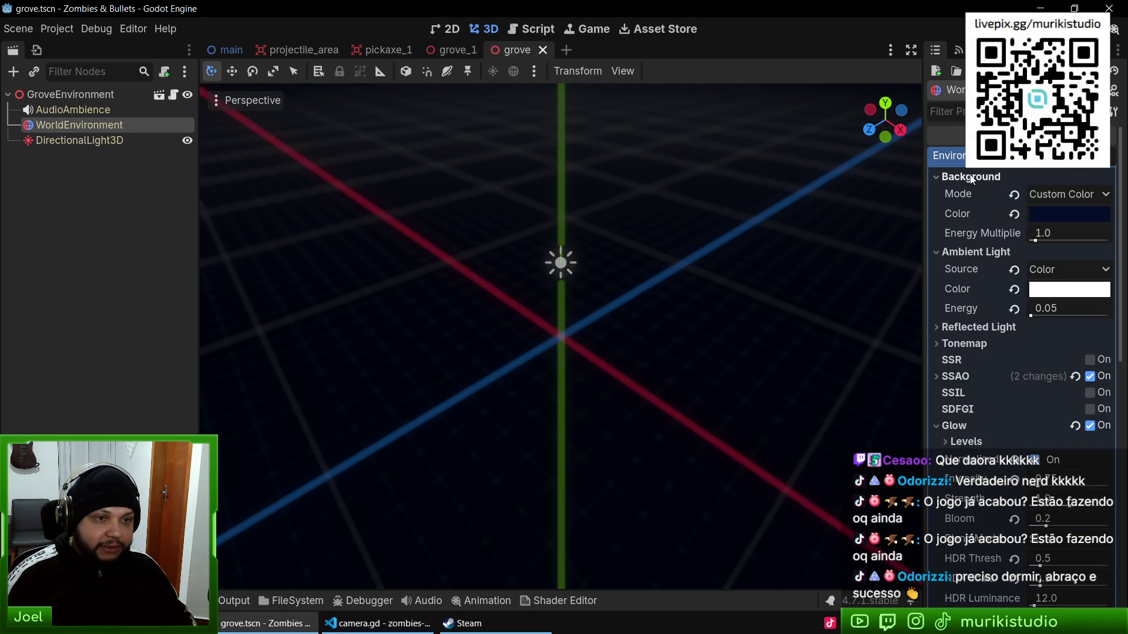
{"action": "left_click", "coordinate": [1059, 216]}
{"action": "left_click_drag", "start_coordinate": [1112, 388], "coordinate": [1112, 391]}
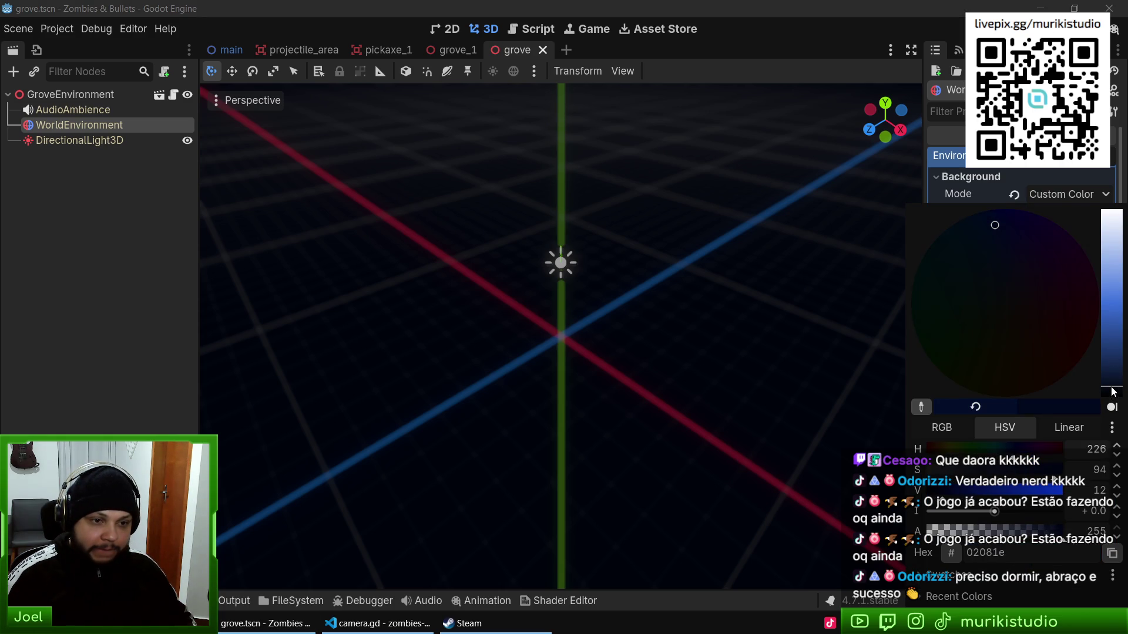
{"action": "left_click", "coordinate": [940, 164]}
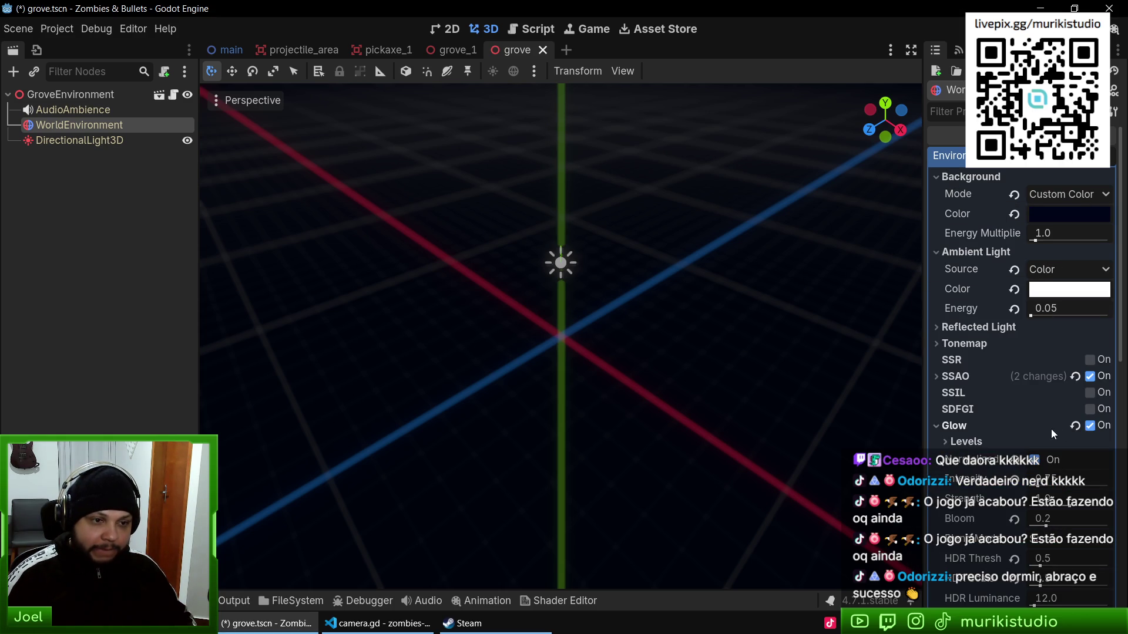
Step: Check the fog light colour without changing it and save the grove scene
{"action": "scroll", "coordinate": [1052, 433], "scroll_direction": "down", "scroll_amount": 3}
{"action": "scroll", "coordinate": [1071, 398], "scroll_direction": "down", "scroll_amount": 2}
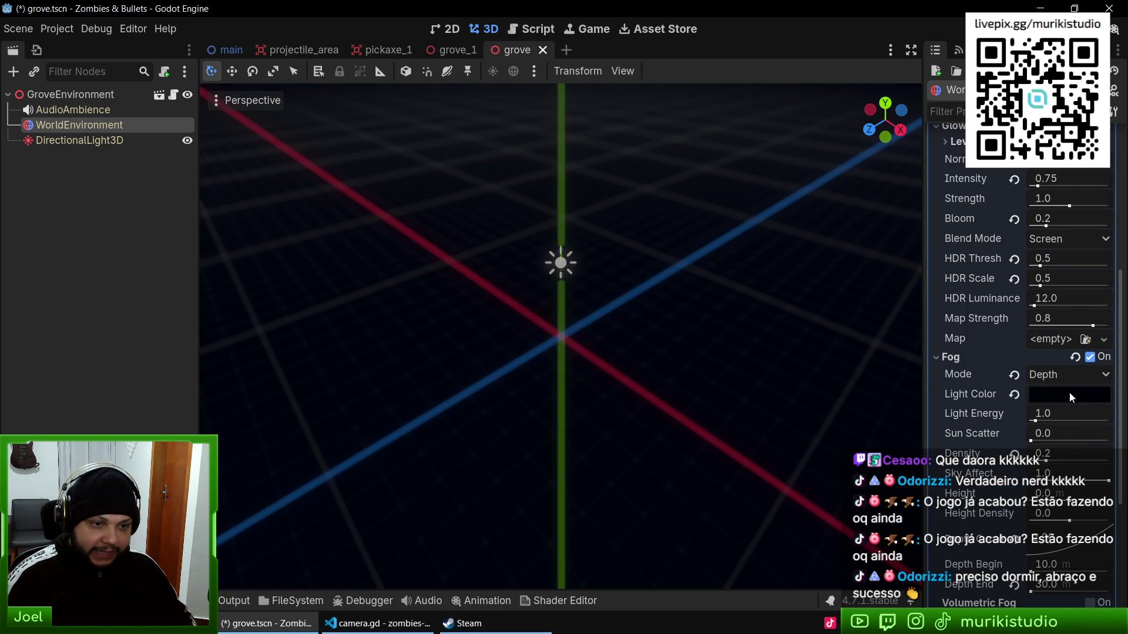
{"action": "left_click", "coordinate": [1071, 396]}
{"action": "left_click", "coordinate": [930, 442]}
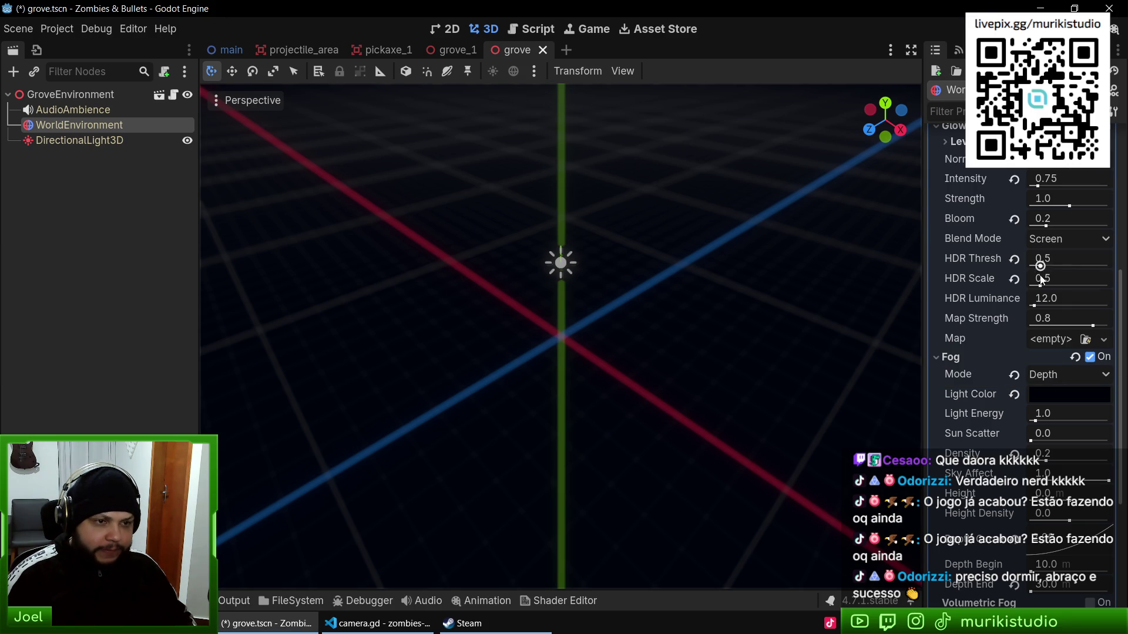
{"action": "scroll", "coordinate": [1040, 280], "scroll_direction": "up", "scroll_amount": 5}
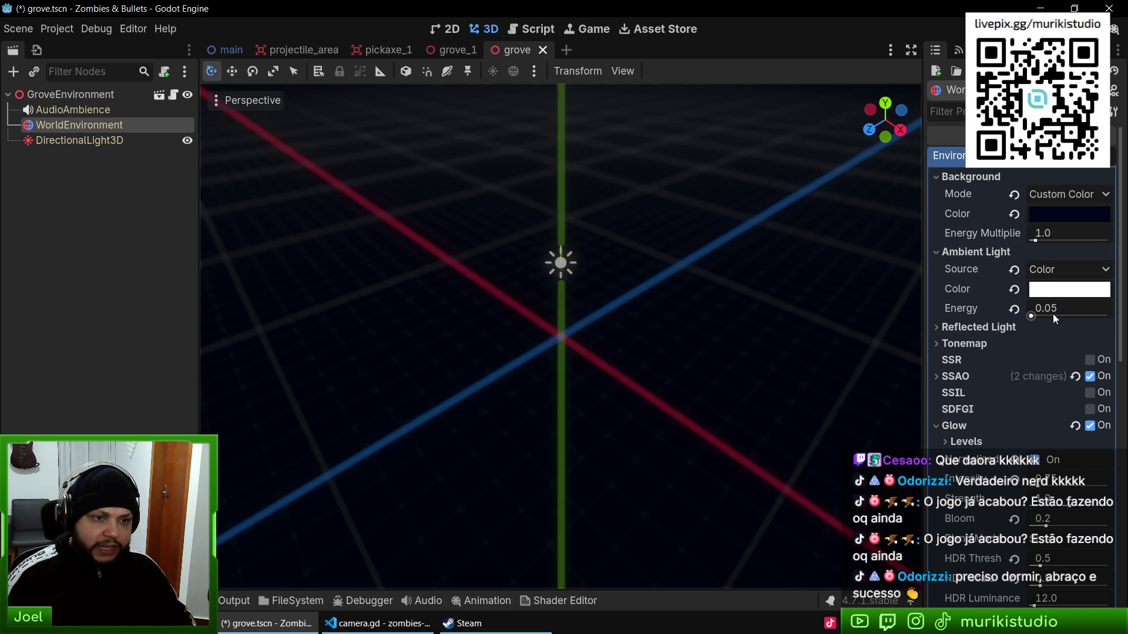
{"action": "key", "text": "ctrl+s"}
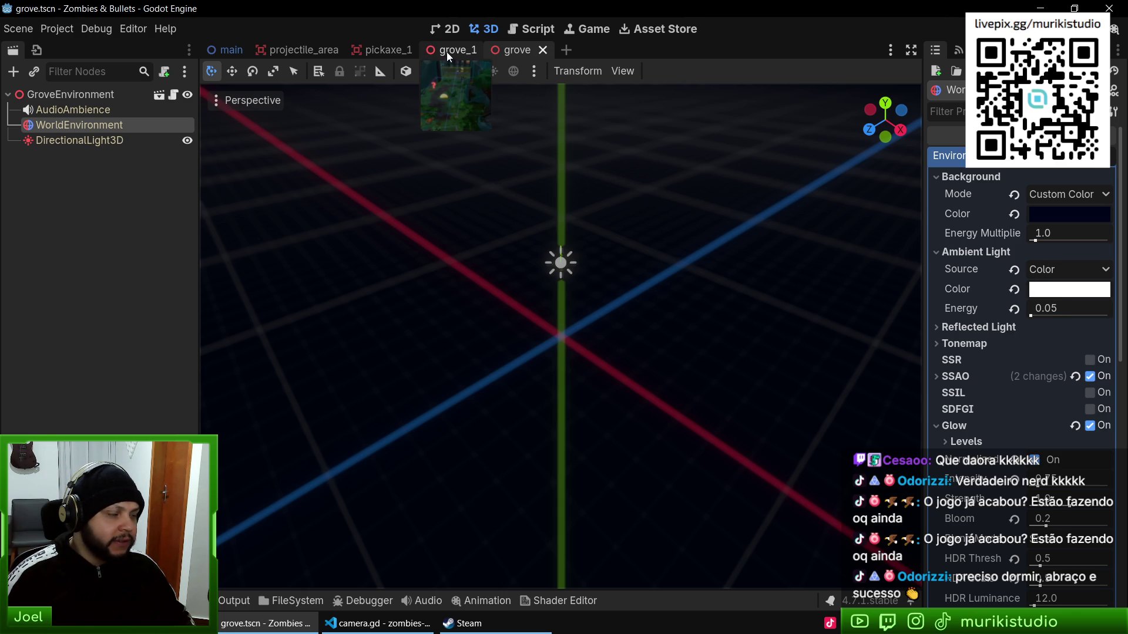
Step: Open the grove.tres environment resource through the quick resource finder
{"action": "left_click", "coordinate": [446, 51]}
{"action": "key", "text": "alt+shift+o"}
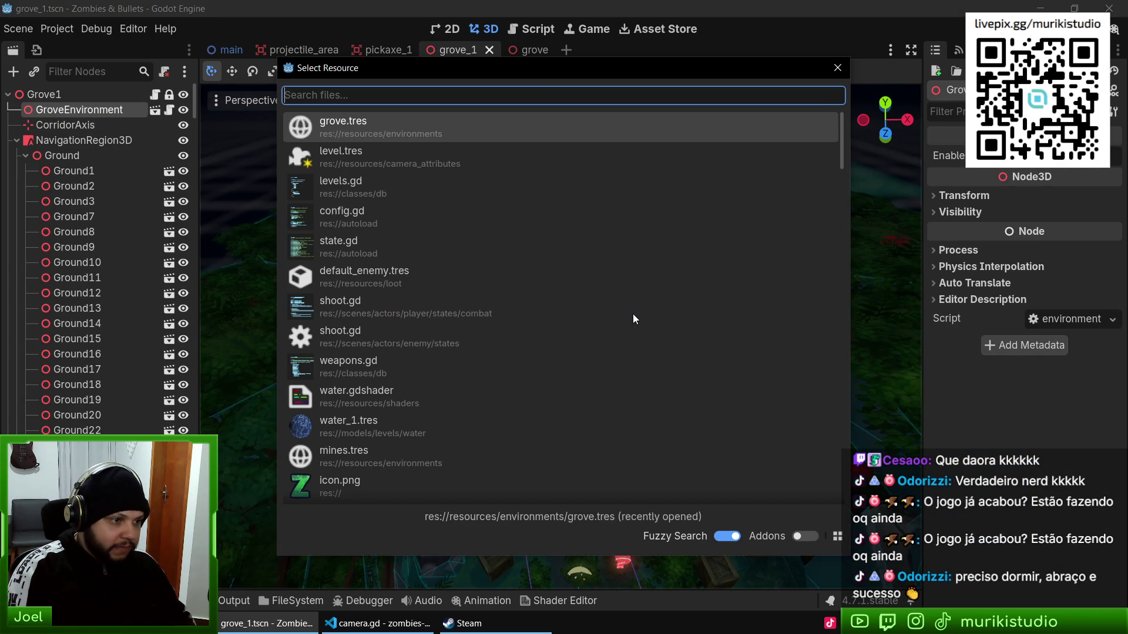
{"action": "key", "text": "Down"}
{"action": "key", "text": "Up"}
{"action": "key", "text": "Down"}
{"action": "key", "text": "Up"}
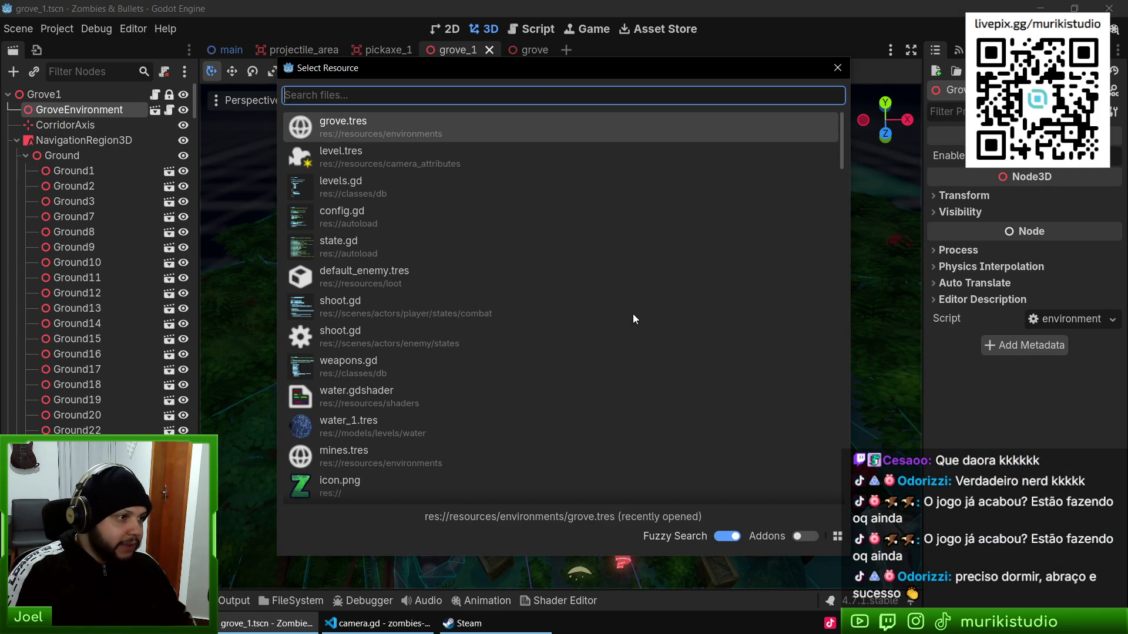
{"action": "key", "text": "Return"}
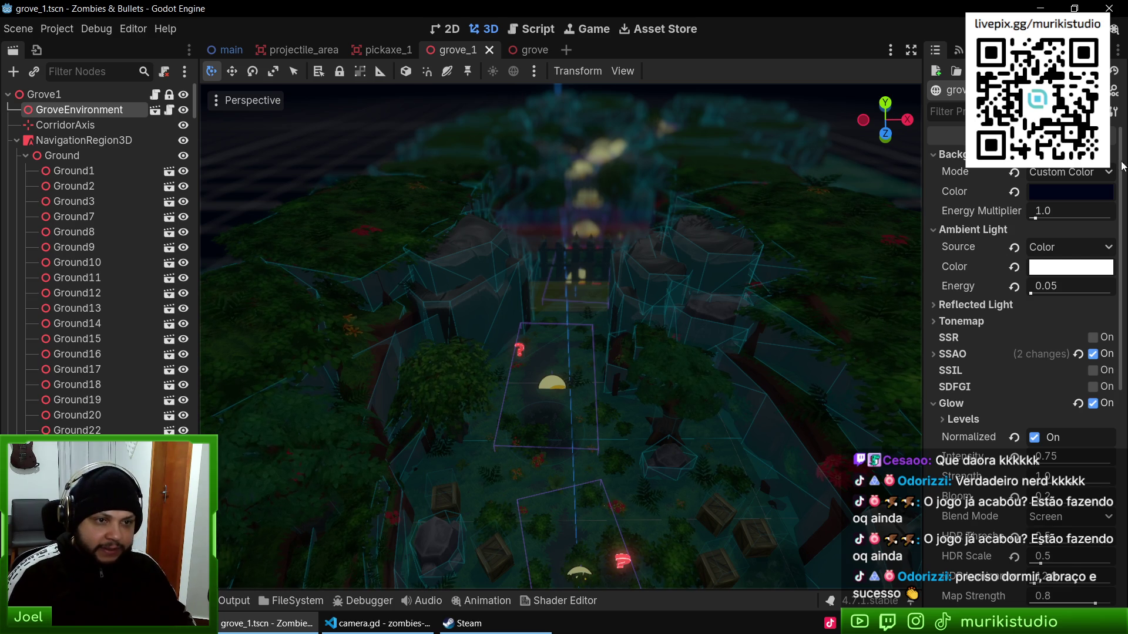
Step: Collapse the Glow section and drag Ambient Light Energy down to 0.01
{"action": "scroll", "coordinate": [1028, 416], "scroll_direction": "down", "scroll_amount": 5}
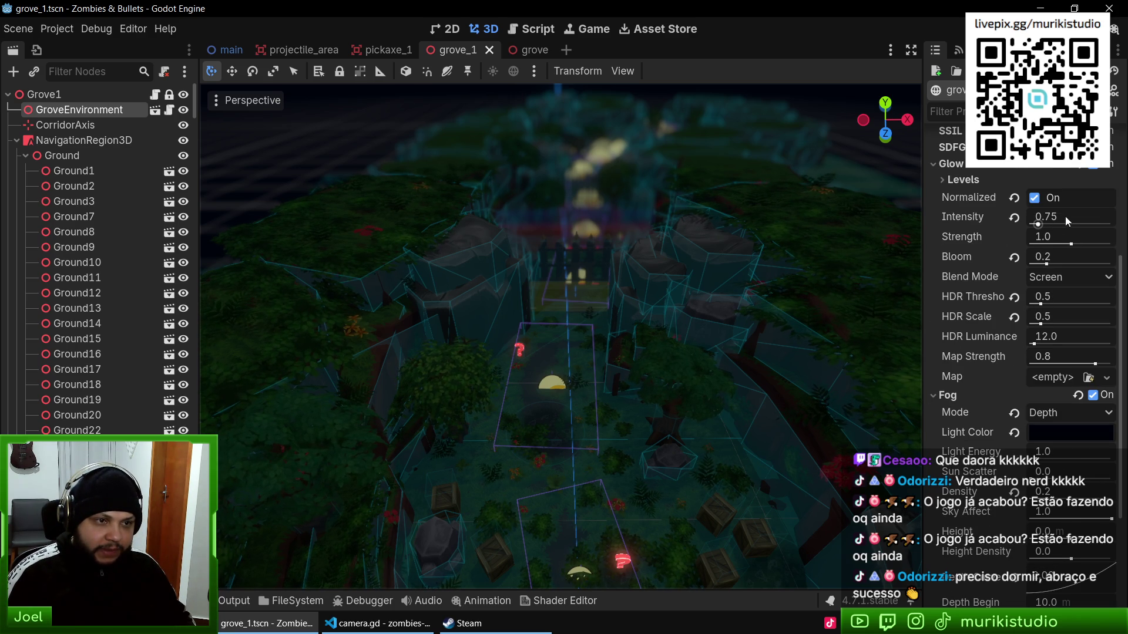
{"action": "scroll", "coordinate": [1002, 245], "scroll_direction": "up", "scroll_amount": 4}
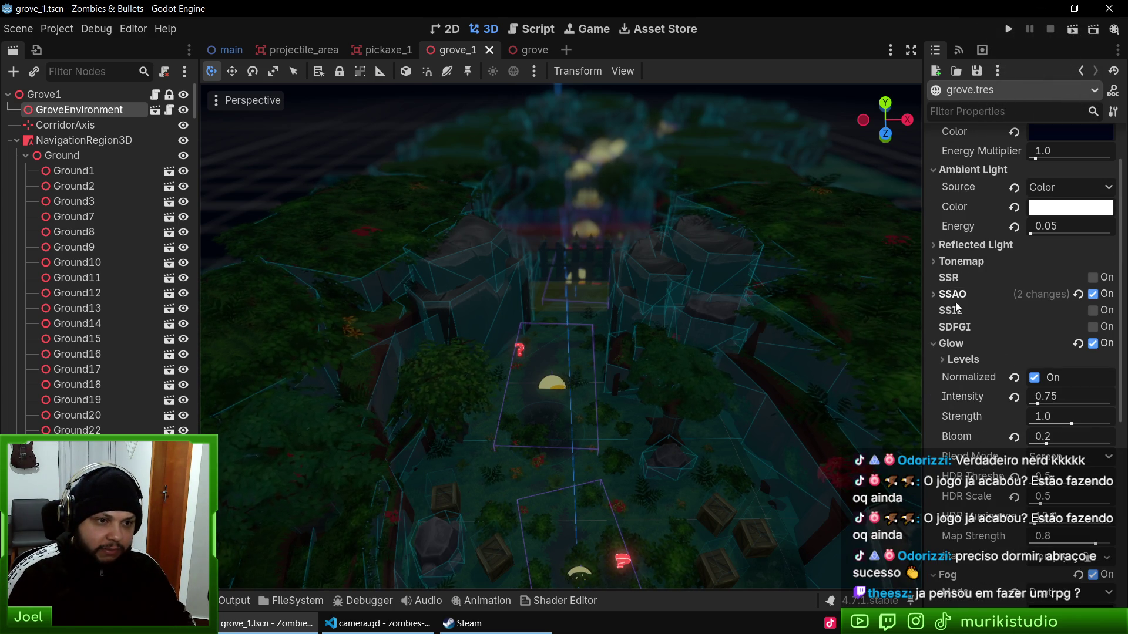
{"action": "left_click", "coordinate": [950, 344]}
{"action": "scroll", "coordinate": [975, 293], "scroll_direction": "up", "scroll_amount": 2}
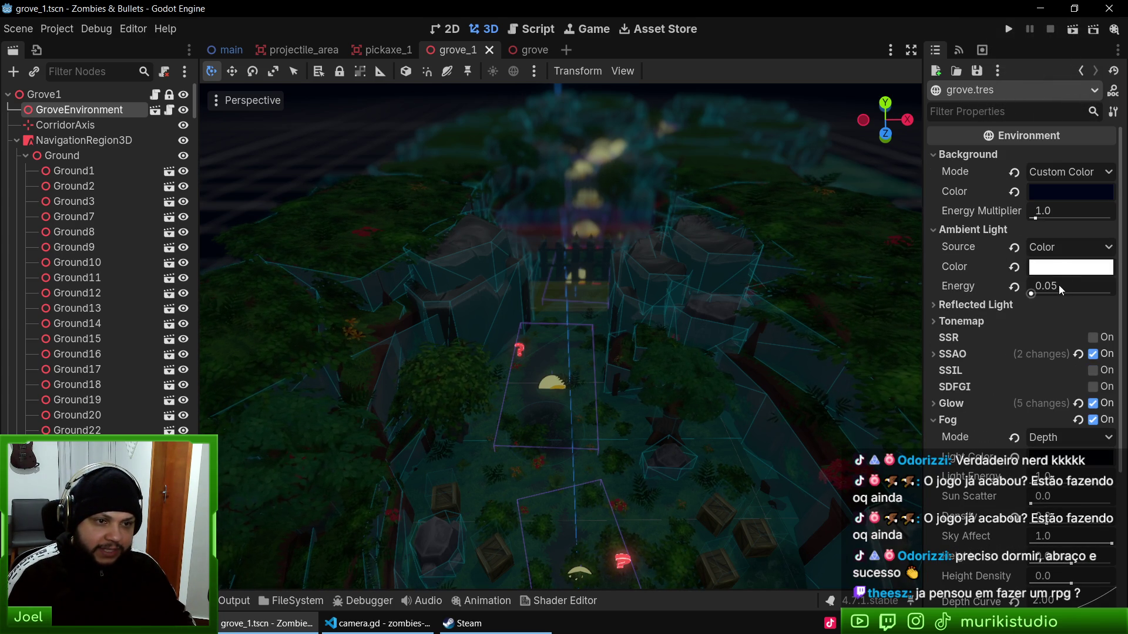
{"action": "left_click_drag", "start_coordinate": [1059, 284], "coordinate": [1045, 285]}
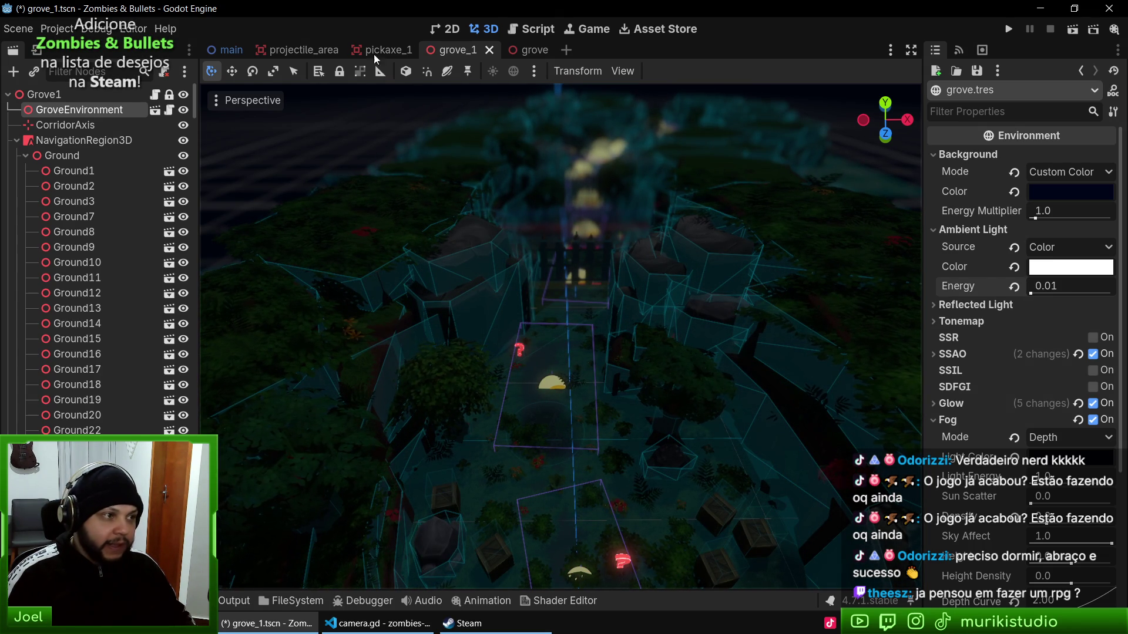
{"action": "left_click", "coordinate": [526, 53]}
Step: Lower the grove DirectionalLight3D energy from 0.05 to 0.02, save, and return to grove_1
{"action": "left_click", "coordinate": [88, 141]}
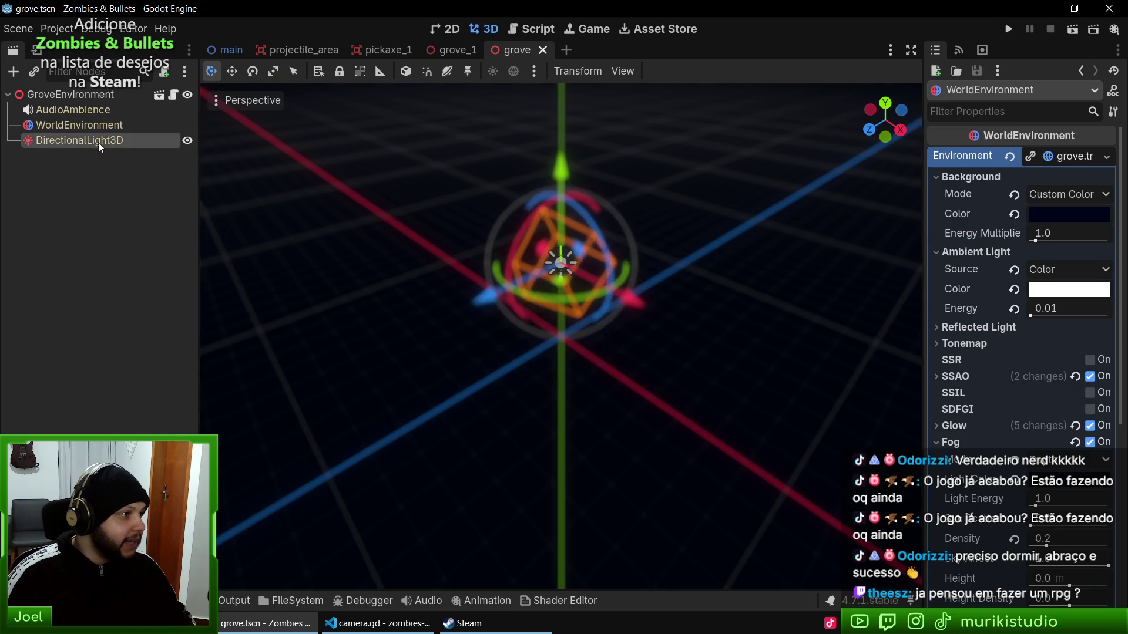
{"action": "mouse_move", "coordinate": [686, 354]}
{"action": "left_mouse_down"}
{"action": "mouse_move", "coordinate": [703, 383]}
{"action": "mouse_move", "coordinate": [706, 333]}
{"action": "left_mouse_up"}
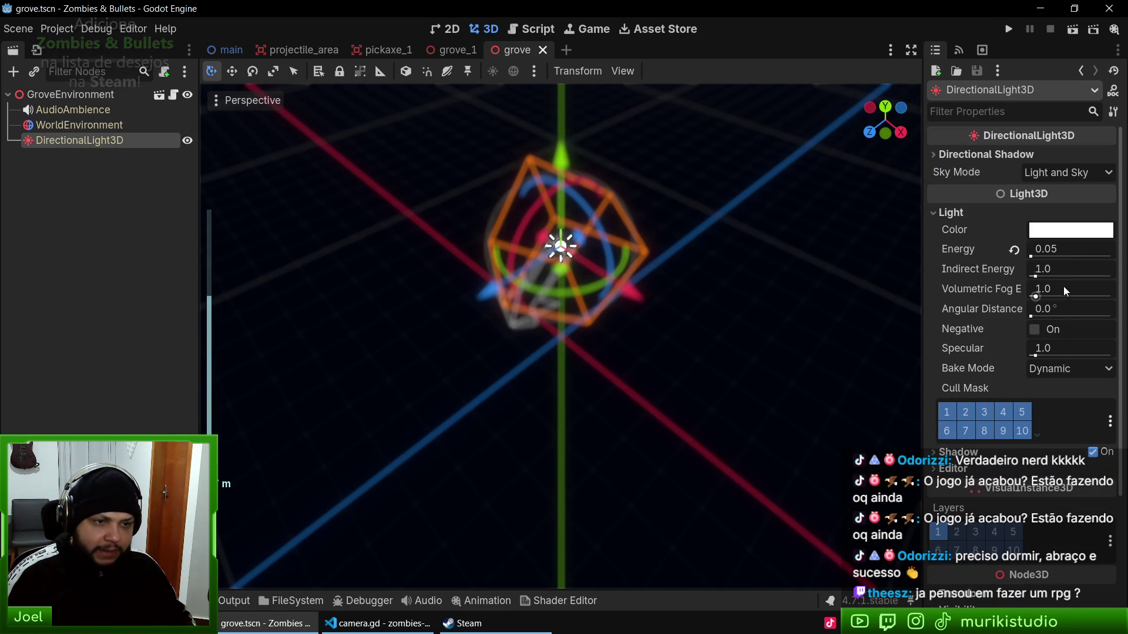
{"action": "left_click", "coordinate": [1063, 250]}
{"action": "left_click", "coordinate": [1084, 251]}
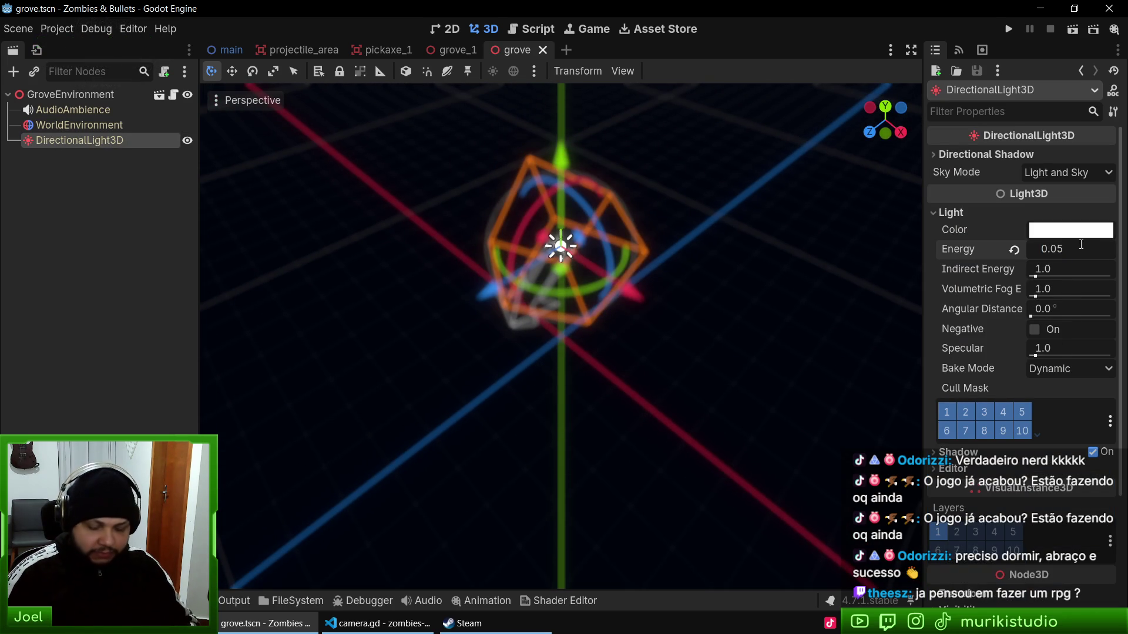
{"action": "type", "text": "0.02"}
{"action": "key", "text": "Return"}
{"action": "key", "text": "ctrl+s"}
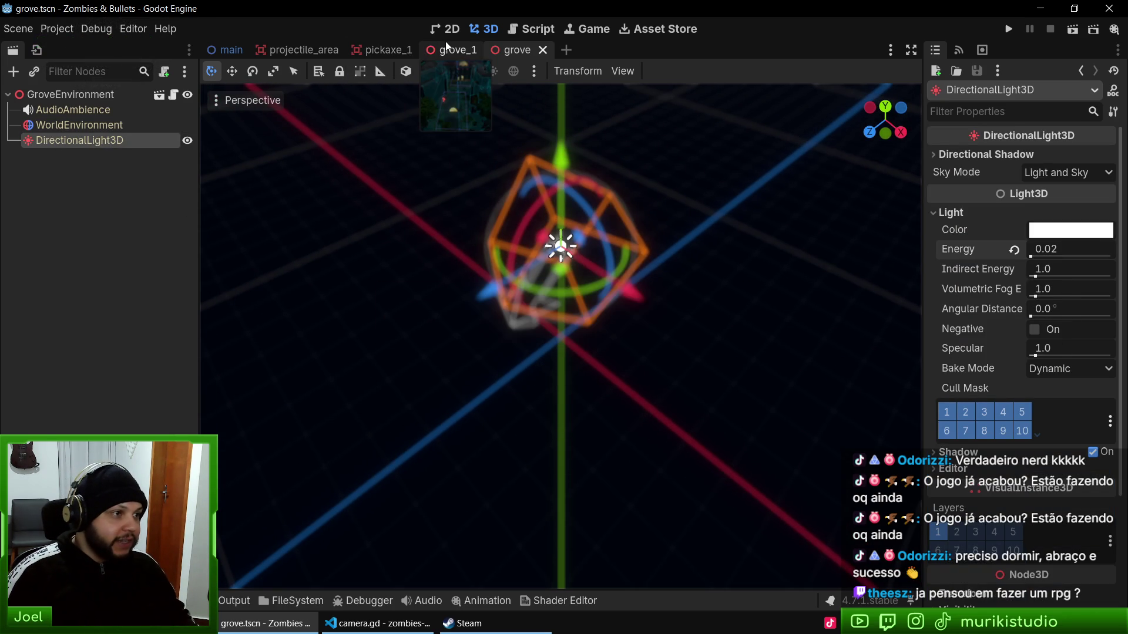
{"action": "left_click", "coordinate": [449, 49]}
{"action": "scroll", "coordinate": [644, 358], "scroll_direction": "up", "scroll_amount": 5}
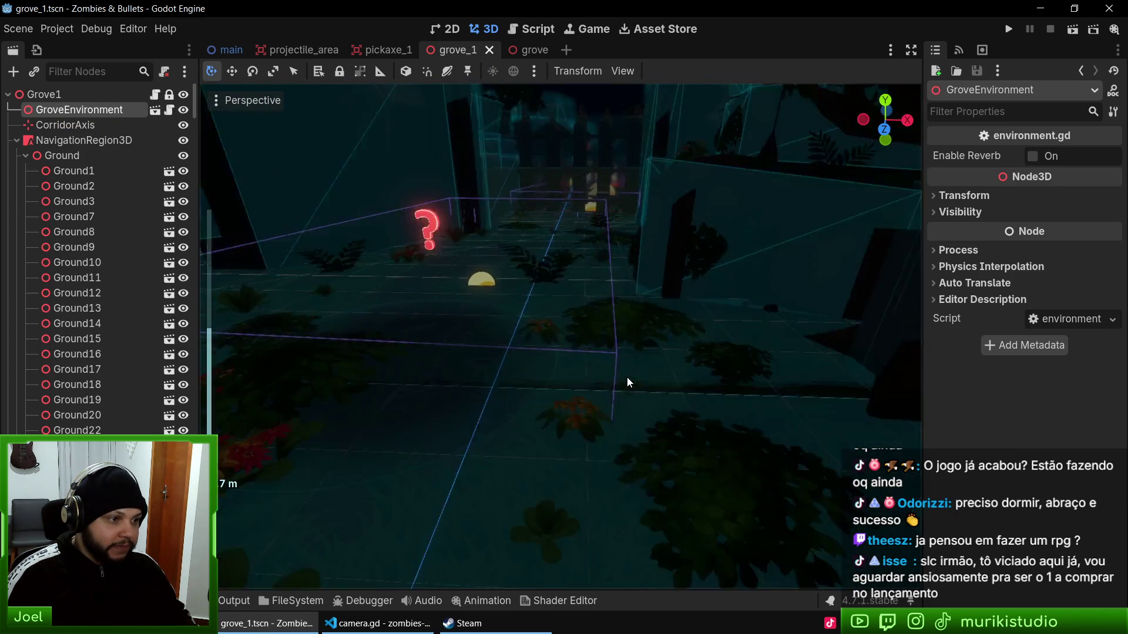
{"action": "scroll", "coordinate": [626, 376], "scroll_direction": "down", "scroll_amount": 5}
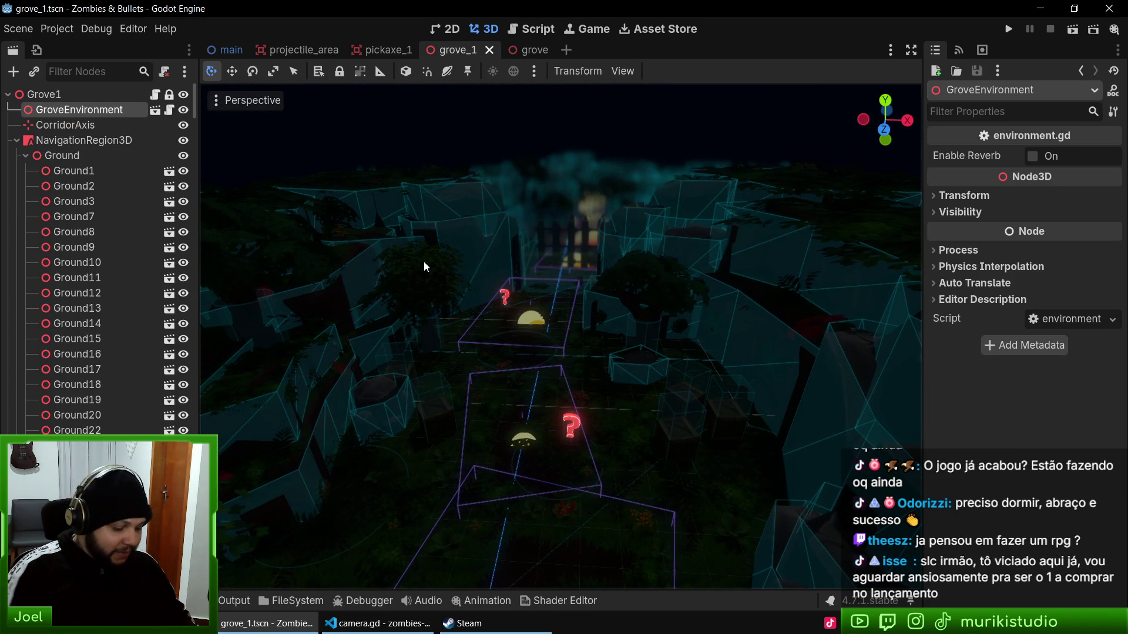
Step: Open pistol.tscn via quick scene search for 'pistol' and select its root Pistol node
{"action": "key", "text": "ctrl+shift+o"}
{"action": "type", "text": "pl"}
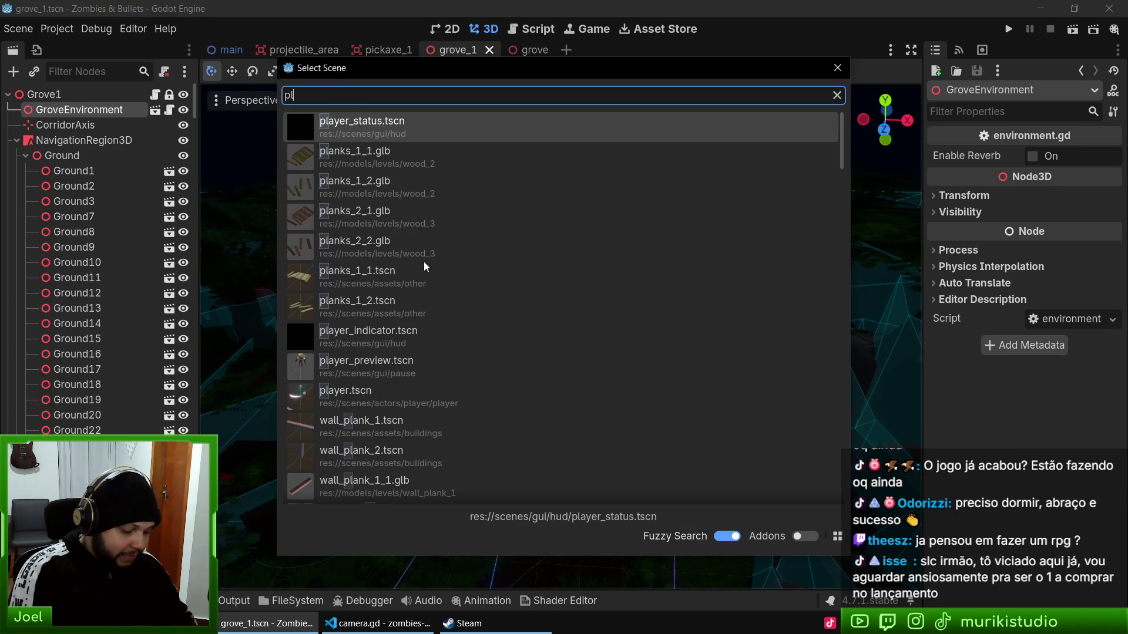
{"action": "key", "text": "Escape"}
{"action": "key", "text": "ctrl+shift+o"}
{"action": "type", "text": "pistol"}
{"action": "key", "text": "Down"}
{"action": "key", "text": "Down"}
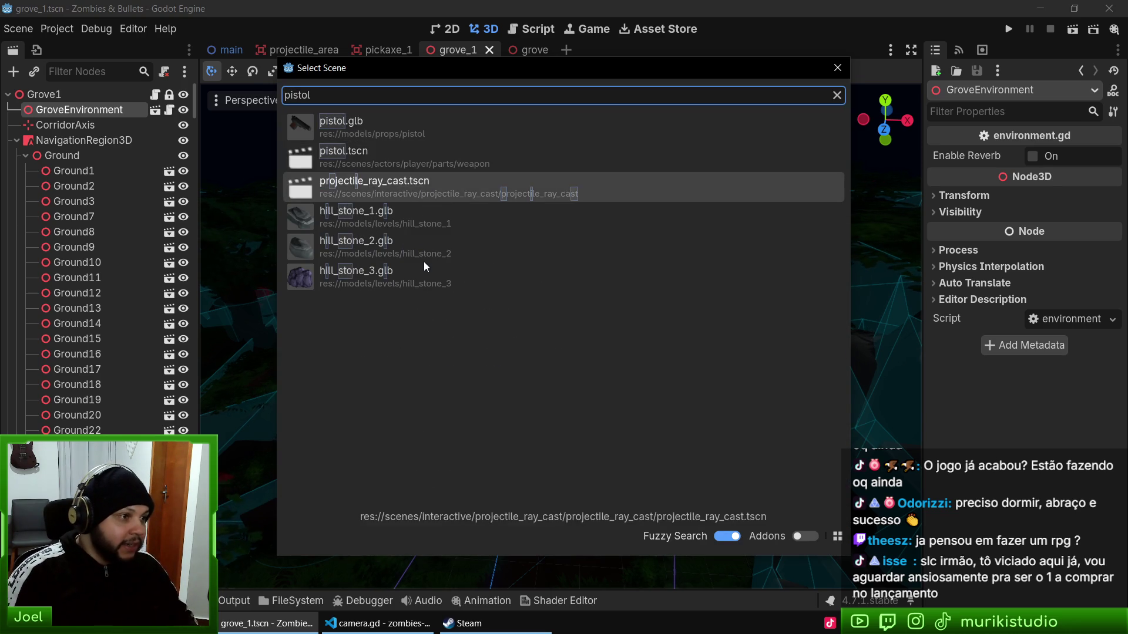
{"action": "key", "text": "Up"}
{"action": "key", "text": "Return"}
{"action": "scroll", "coordinate": [526, 418], "scroll_direction": "up", "scroll_amount": 5}
{"action": "mouse_move", "coordinate": [526, 417]}
{"action": "left_mouse_down"}
{"action": "mouse_move", "coordinate": [526, 327]}
{"action": "mouse_move", "coordinate": [675, 323]}
{"action": "left_mouse_up"}
{"action": "left_click", "coordinate": [53, 92]}
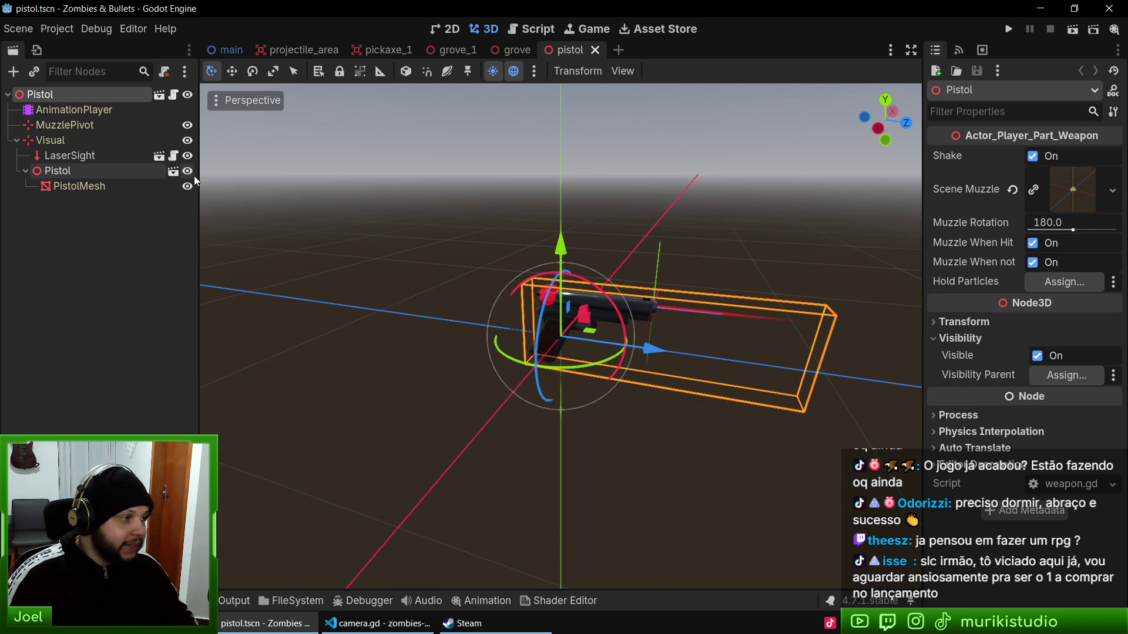
Step: Add a SpotLight3D child under Pistol and rotate it to aim the beam
{"action": "key", "text": "ctrl+a"}
{"action": "type", "text": "light"}
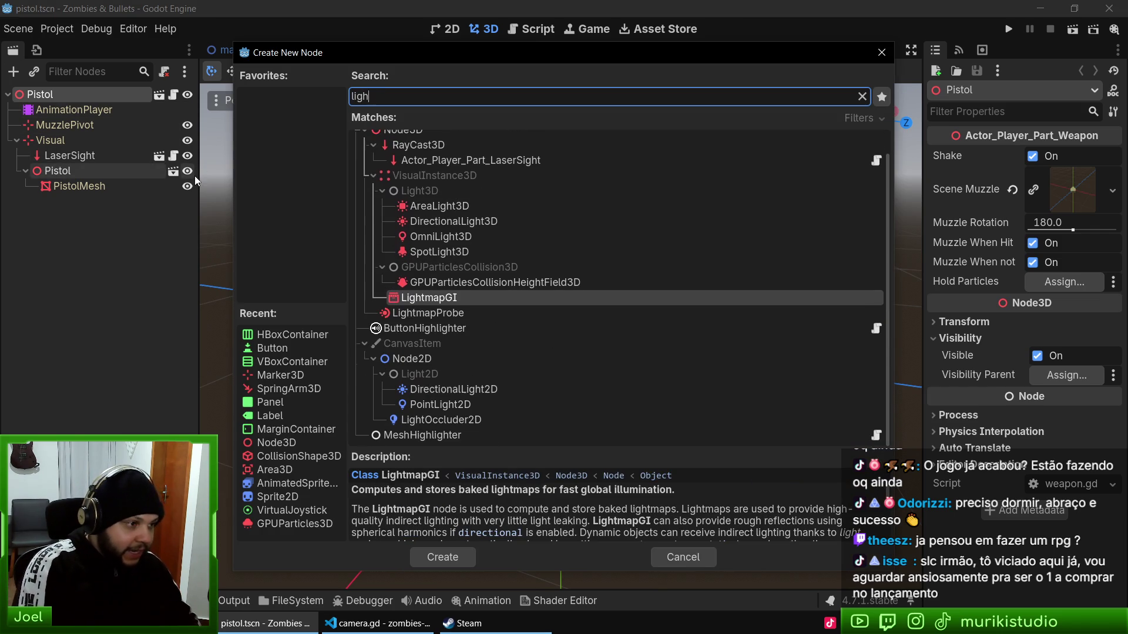
{"action": "double_click", "coordinate": [444, 253]}
{"action": "key", "text": "r"}
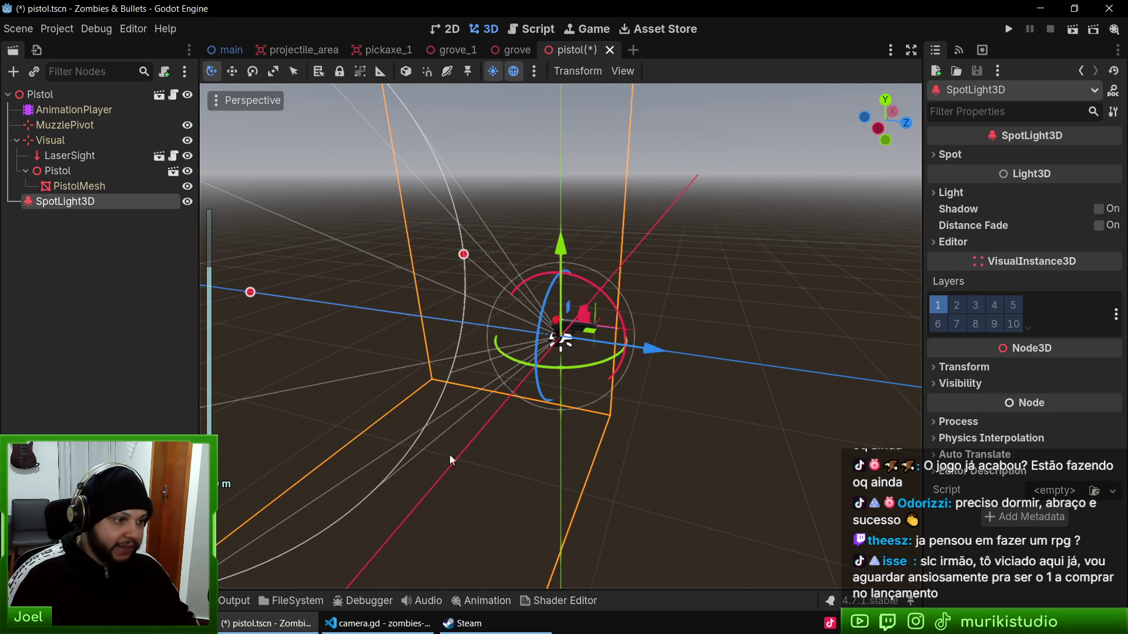
{"action": "key", "text": "r"}
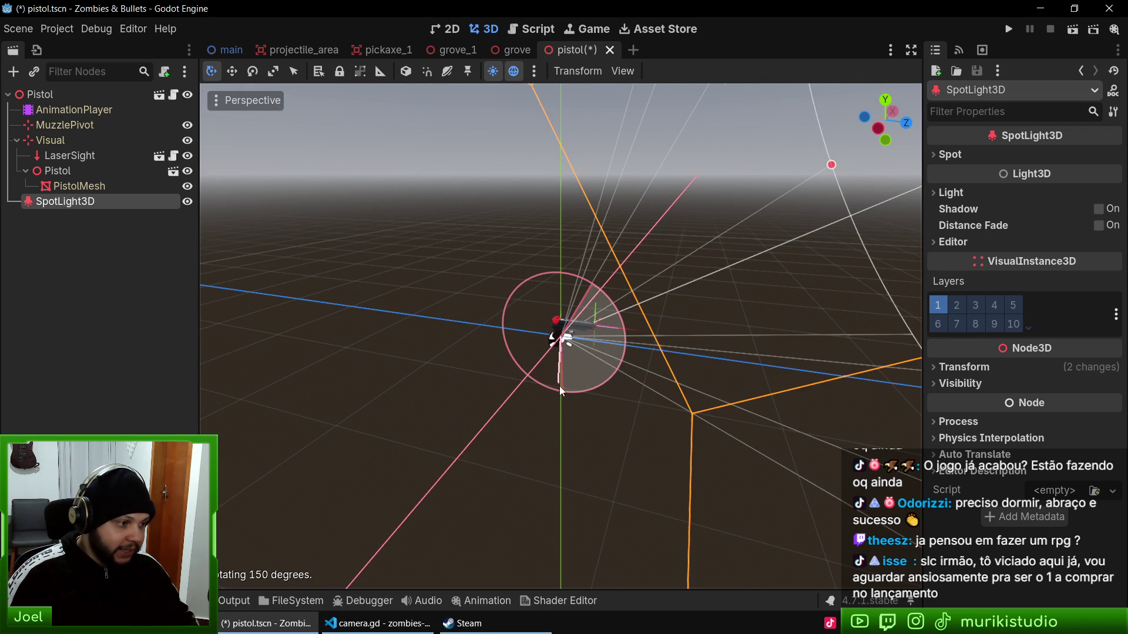
{"action": "left_click", "coordinate": [517, 411]}
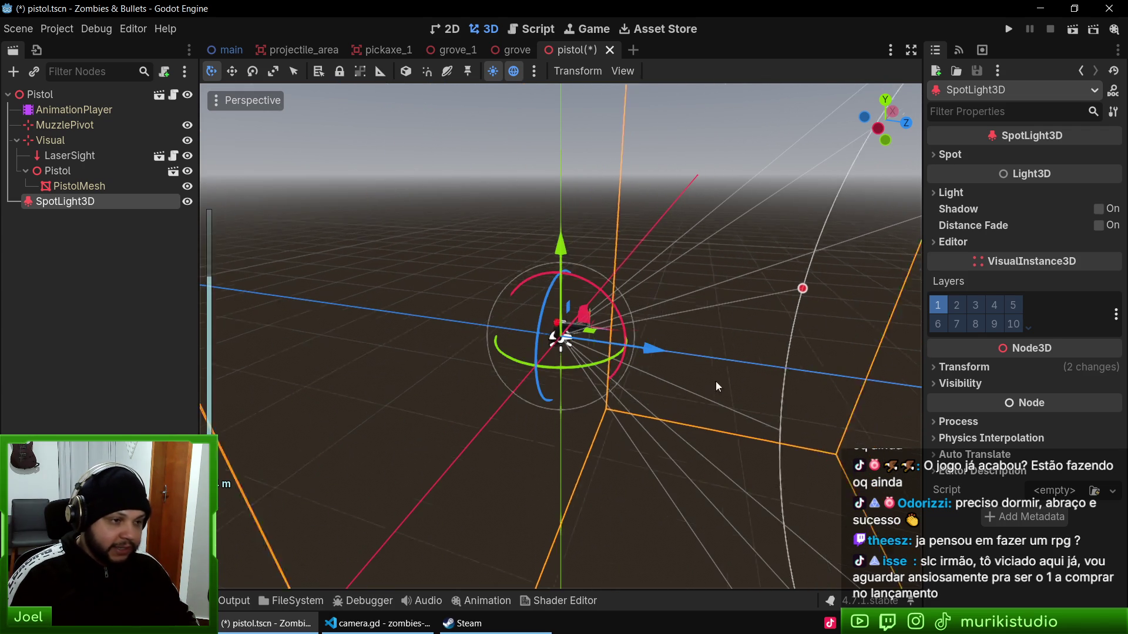
Step: Set the SpotLight3D spot angle to 10° and its range to 10 m
{"action": "left_click", "coordinate": [982, 155]}
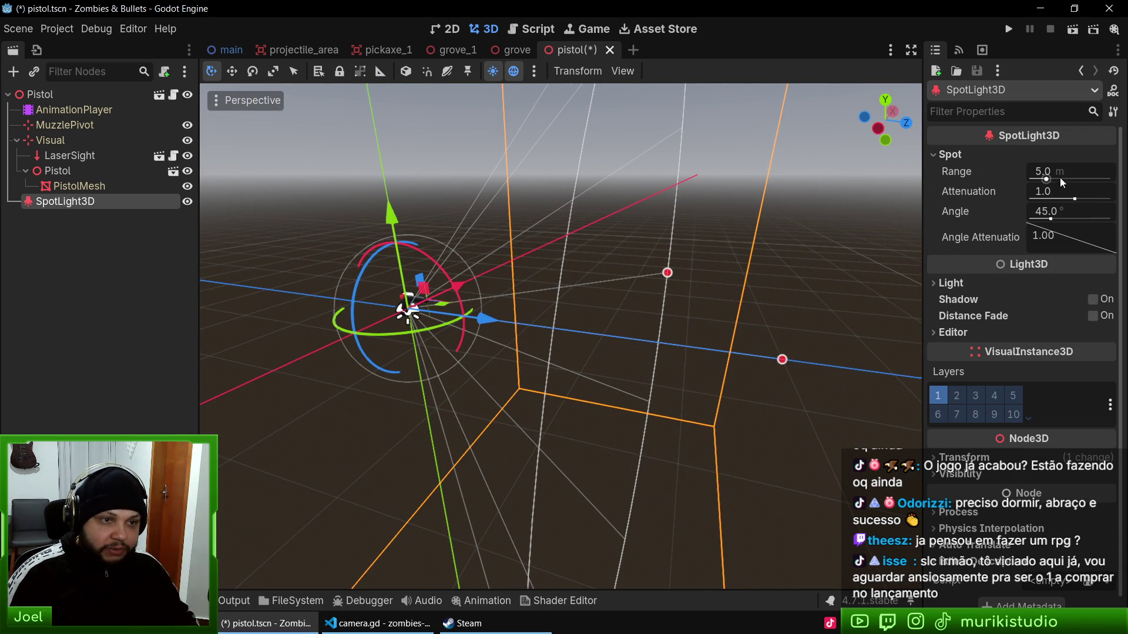
{"action": "mouse_move", "coordinate": [1069, 212]}
{"action": "left_mouse_down"}
{"action": "mouse_move", "coordinate": [1022, 213]}
{"action": "mouse_move", "coordinate": [1034, 212]}
{"action": "left_mouse_up"}
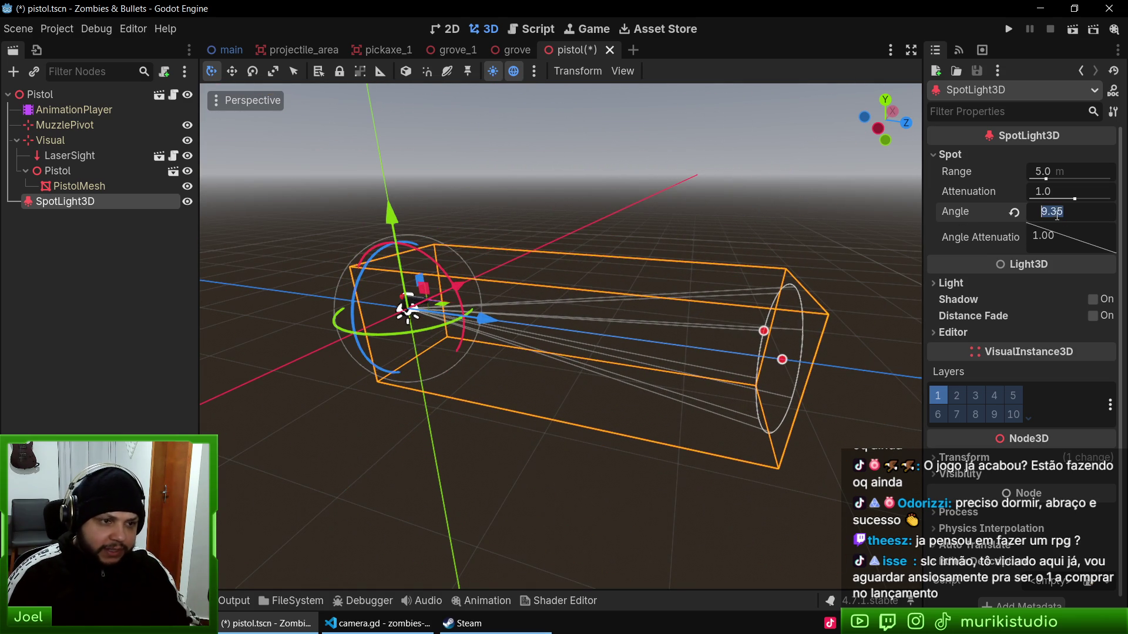
{"action": "type", "text": "10"}
{"action": "key", "text": "Return"}
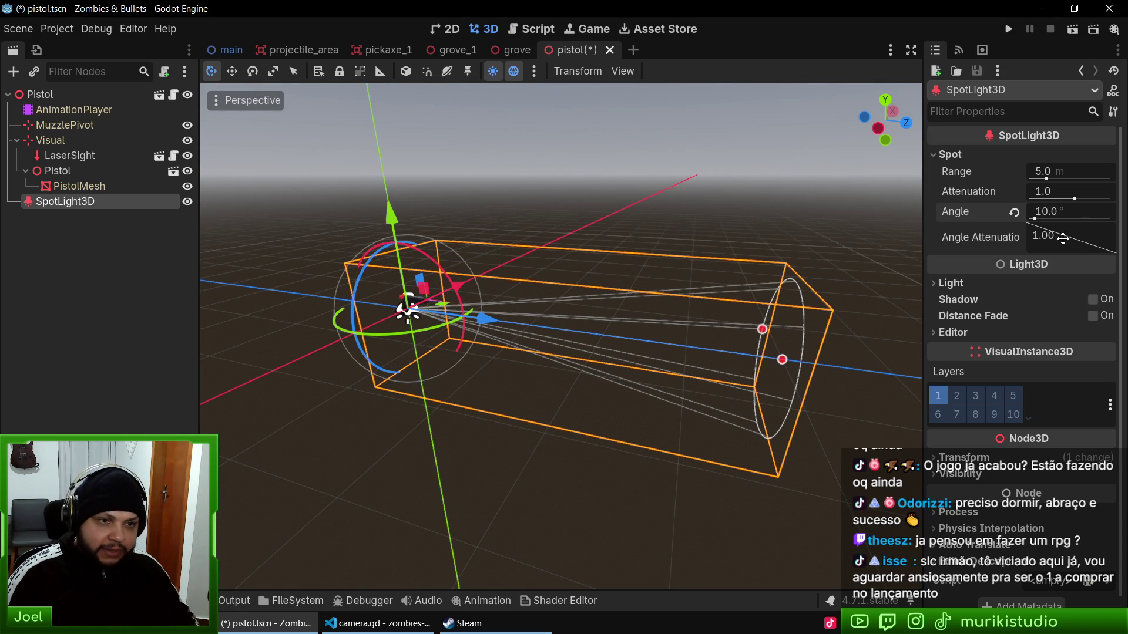
{"action": "scroll", "coordinate": [937, 234], "scroll_direction": "down", "scroll_amount": 1}
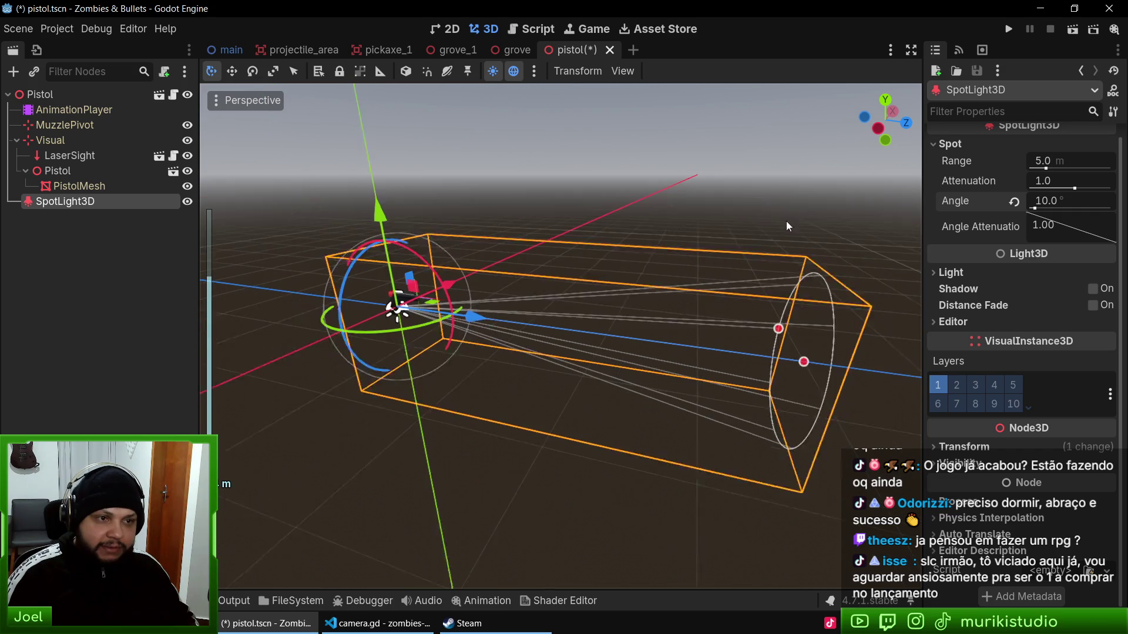
{"action": "left_click", "coordinate": [1058, 161]}
{"action": "type", "text": "10"}
{"action": "key", "text": "Return"}
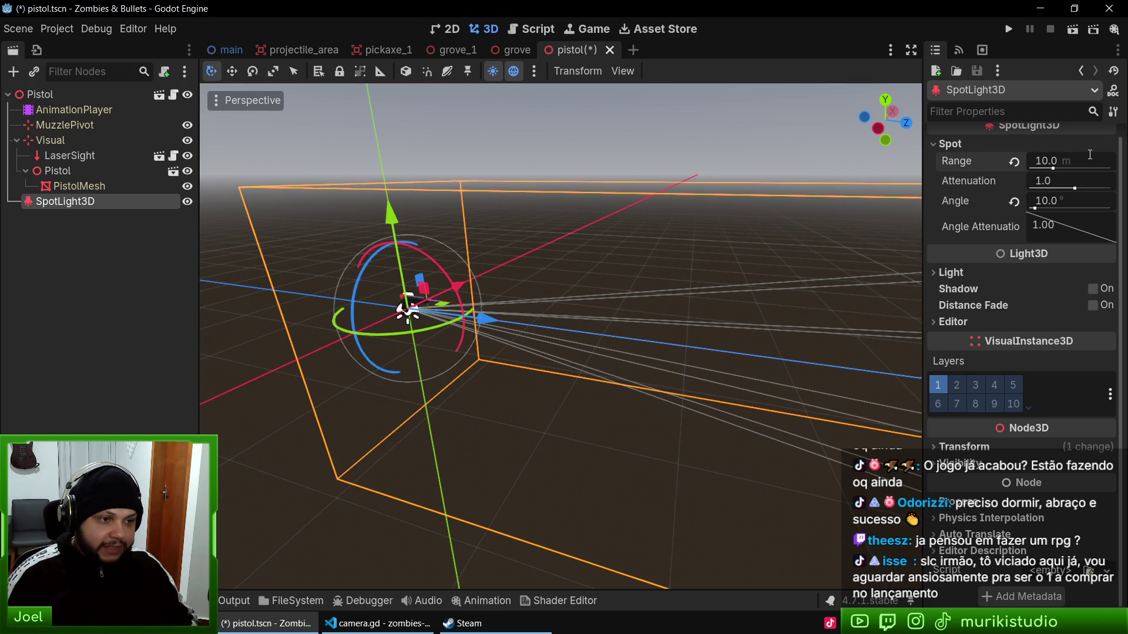
Step: Move the spotlight to the pistol's muzzle, offset (0, 0.239, 0.359), viewed from the right side
{"action": "mouse_move", "coordinate": [595, 291]}
{"action": "left_mouse_down"}
{"action": "mouse_move", "coordinate": [613, 374]}
{"action": "mouse_move", "coordinate": [443, 348]}
{"action": "mouse_move", "coordinate": [414, 388]}
{"action": "mouse_move", "coordinate": [418, 349]}
{"action": "left_mouse_up"}
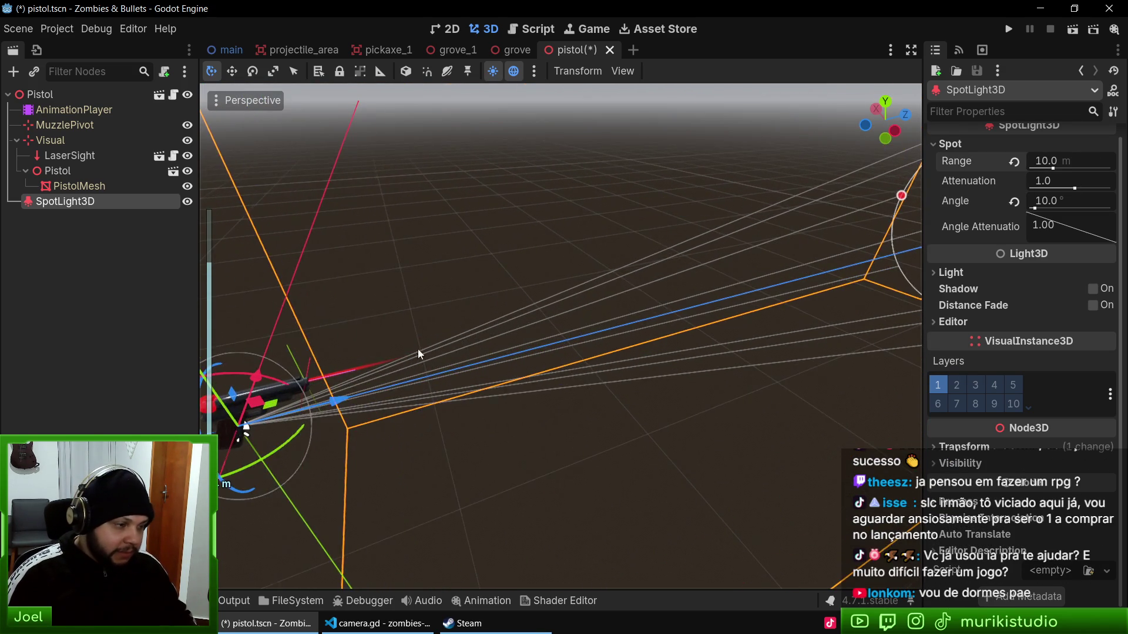
{"action": "key", "text": "f"}
{"action": "mouse_move", "coordinate": [625, 351]}
{"action": "left_mouse_down"}
{"action": "mouse_move", "coordinate": [520, 297]}
{"action": "mouse_move", "coordinate": [637, 311]}
{"action": "left_mouse_up"}
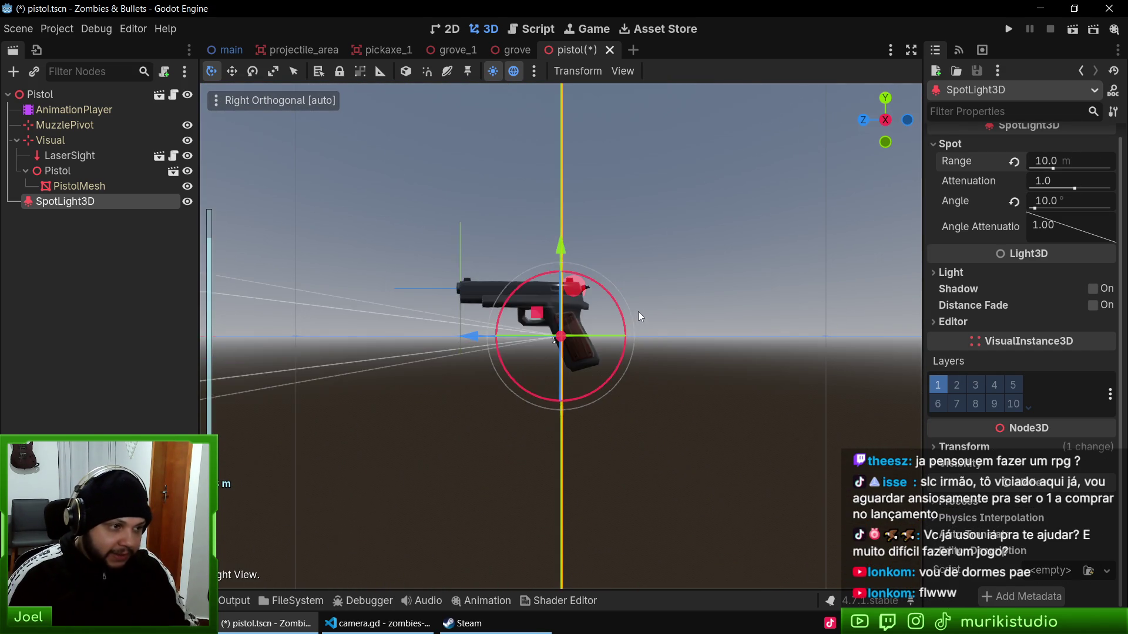
{"action": "left_click_drag", "start_coordinate": [524, 361], "coordinate": [722, 421]}
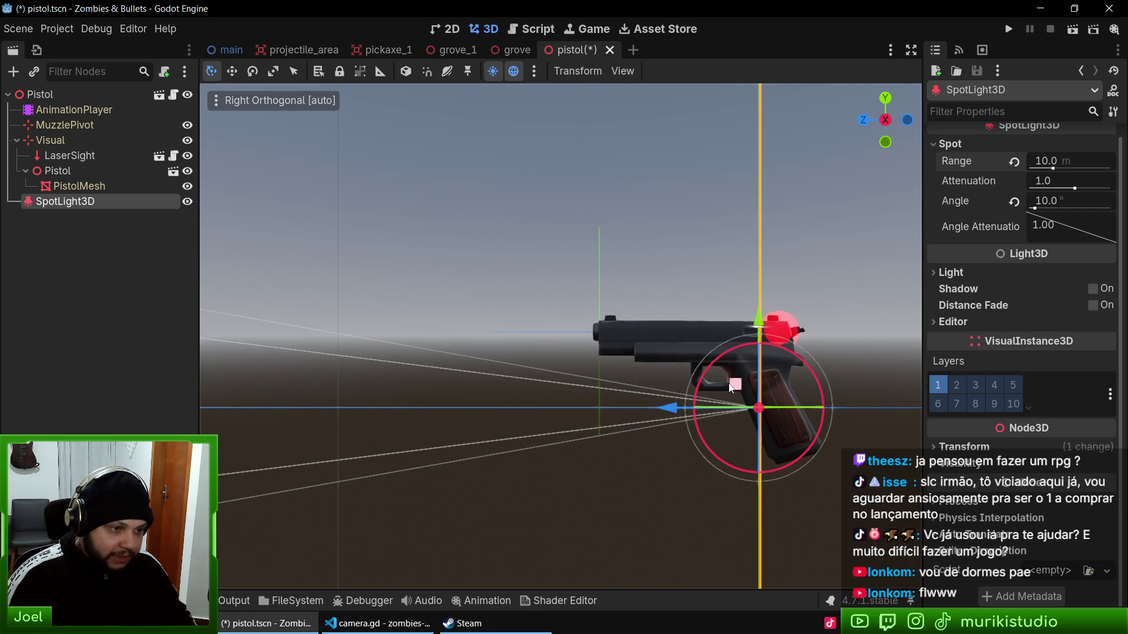
{"action": "key", "text": "f"}
{"action": "mouse_move", "coordinate": [542, 316]}
{"action": "left_mouse_down"}
{"action": "mouse_move", "coordinate": [562, 310]}
{"action": "mouse_move", "coordinate": [580, 275]}
{"action": "mouse_move", "coordinate": [584, 283]}
{"action": "left_mouse_up"}
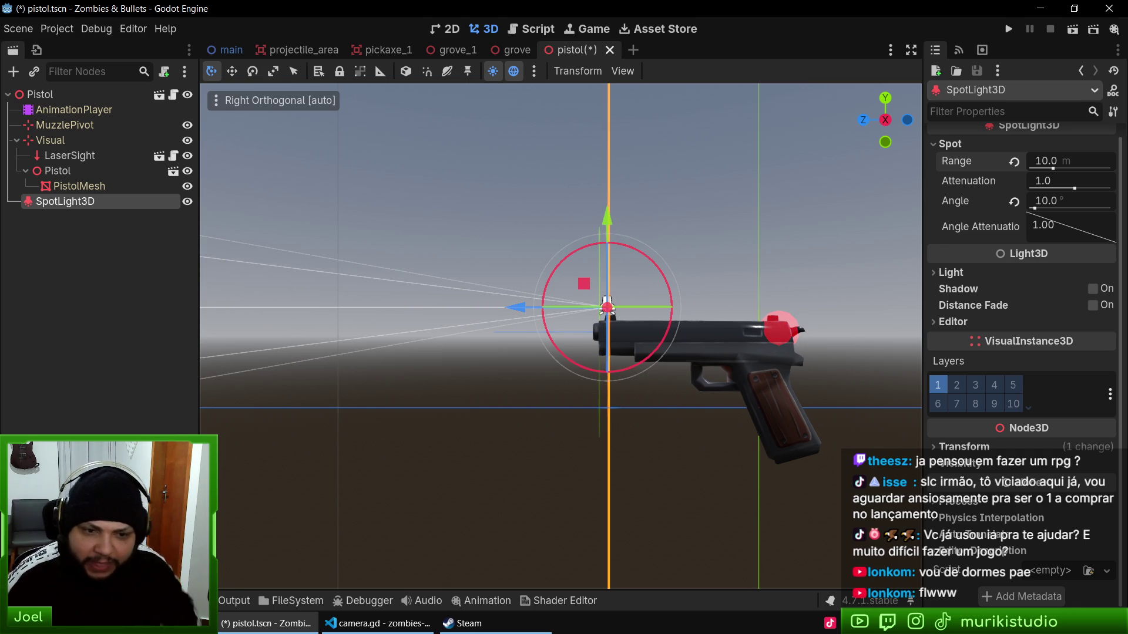
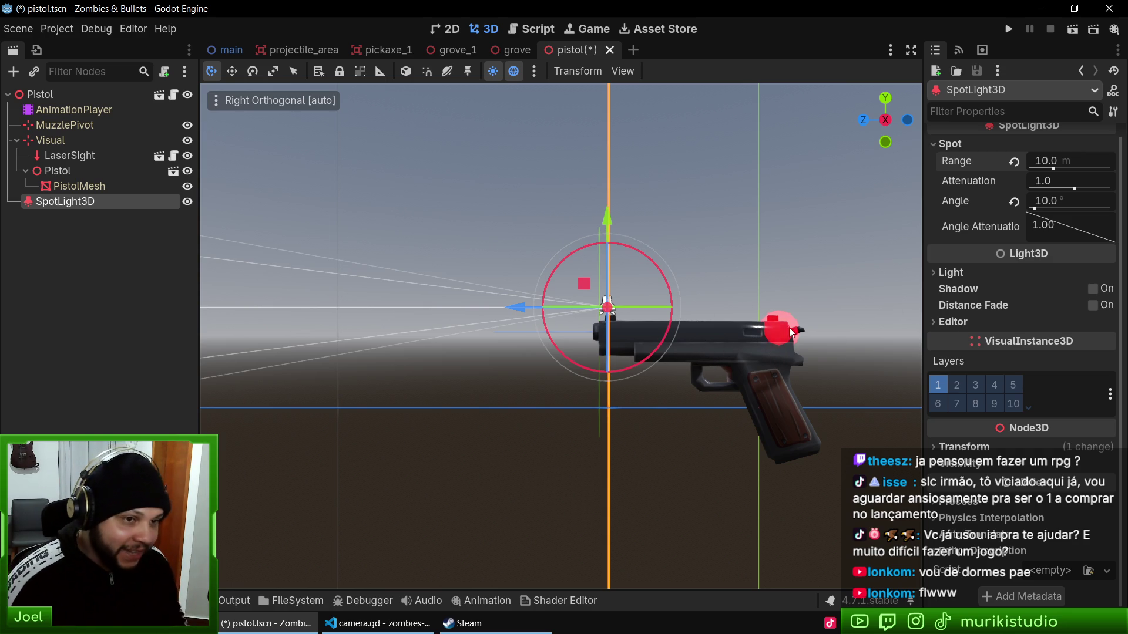
Step: Save the pistol scene and run the grove_1 scene with F6
{"action": "key", "text": "ctrl+s"}
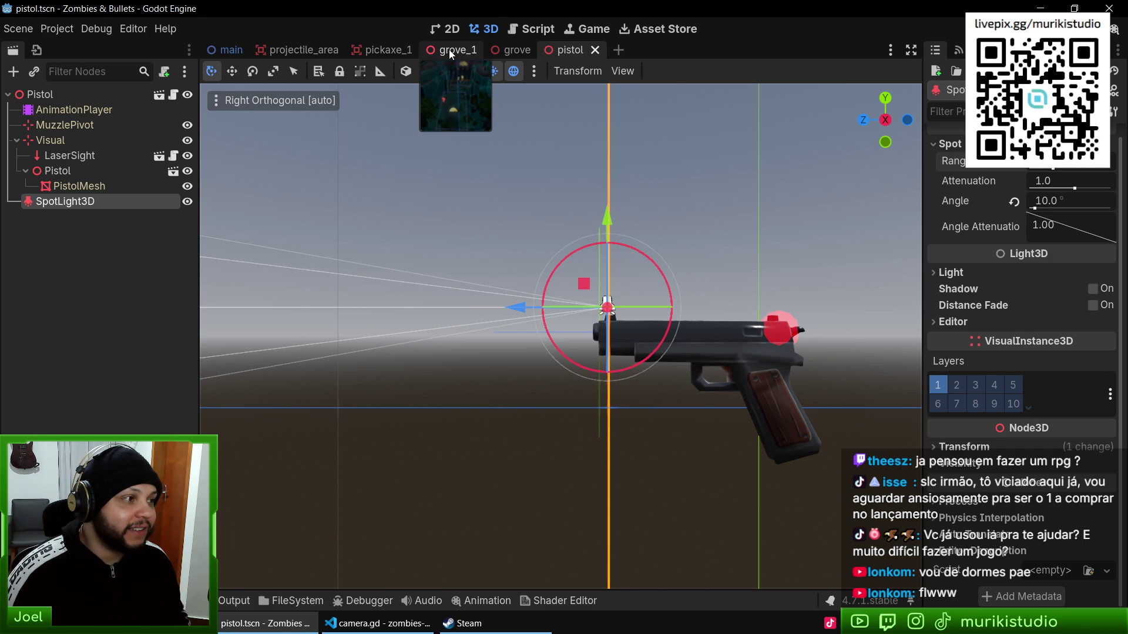
{"action": "left_click", "coordinate": [449, 50]}
{"action": "key", "text": "F6"}
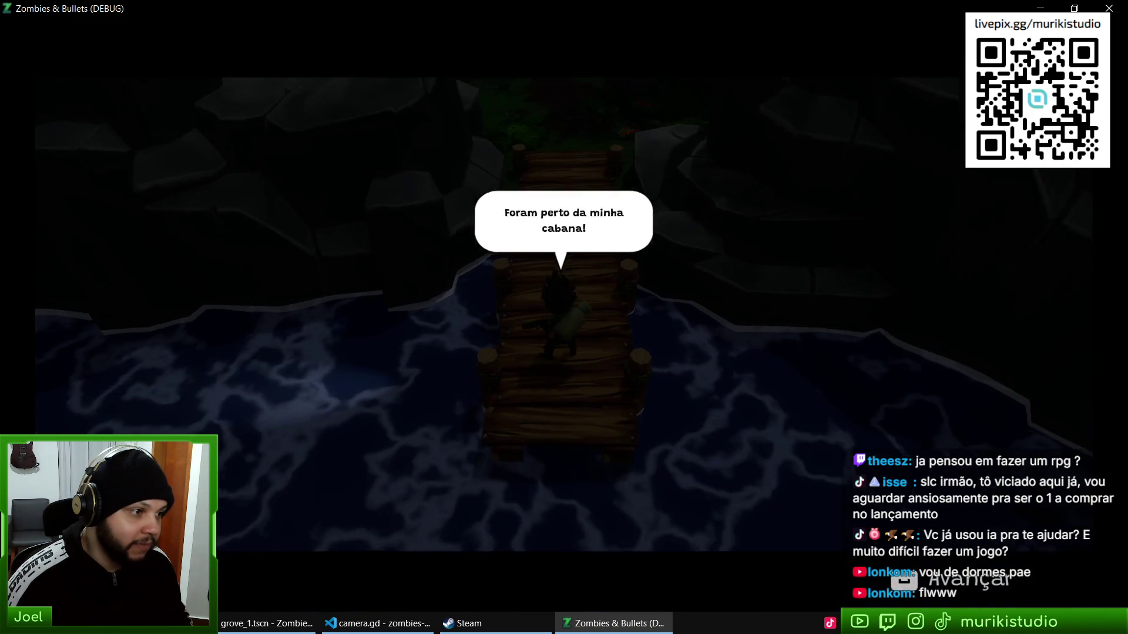
Step: Walk the character north into the grove, then stop the game with F8
{"action": "key", "text": "w"}
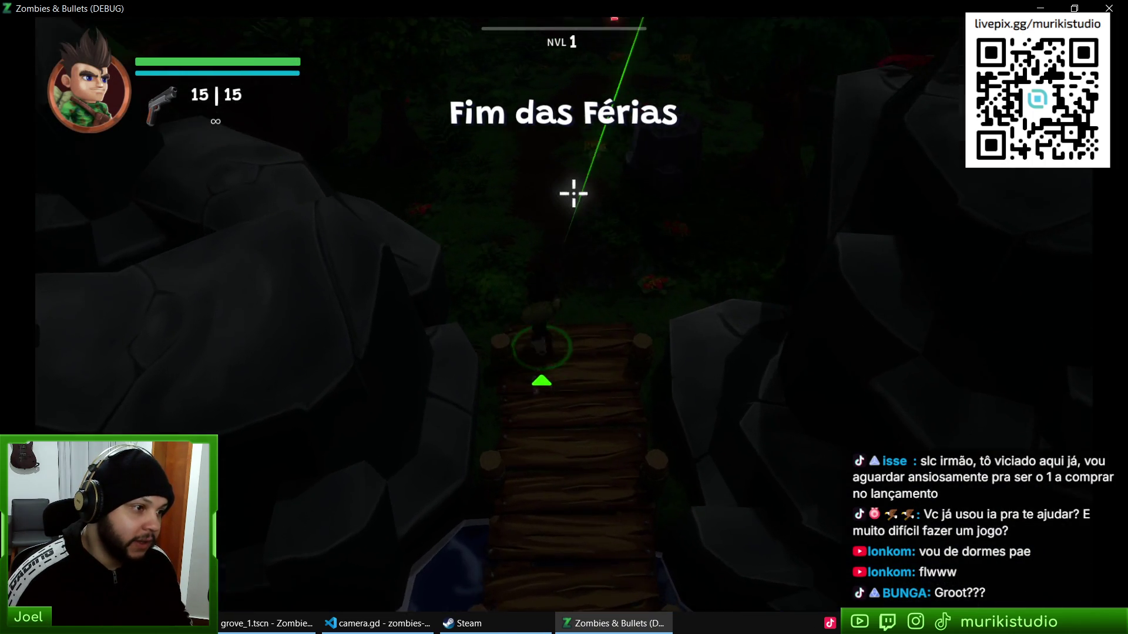
{"action": "key", "text": "w"}
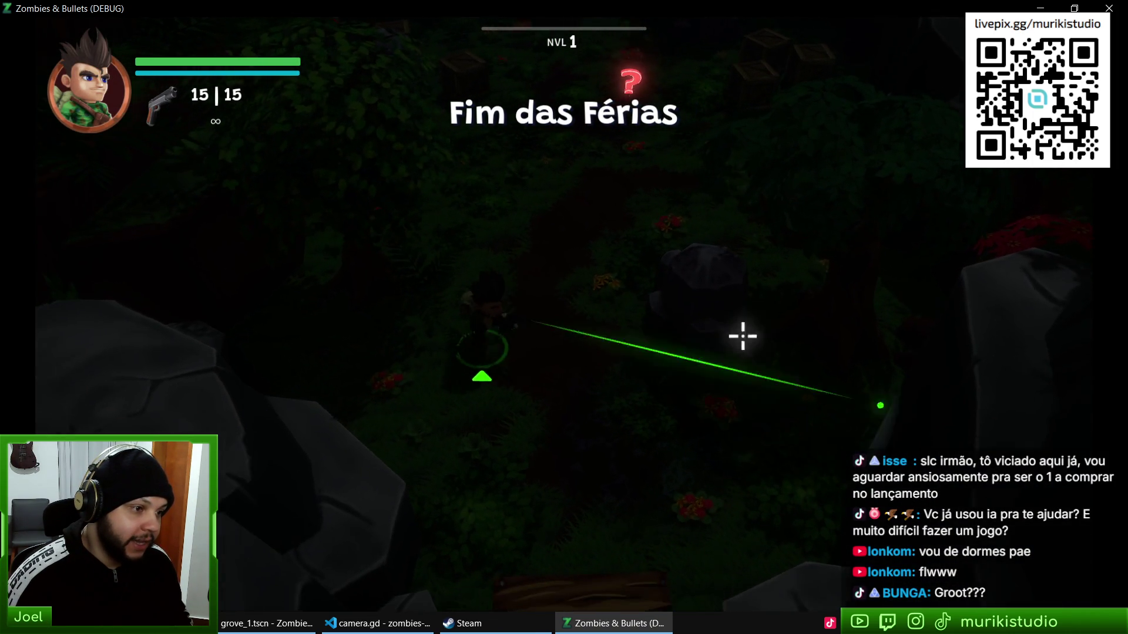
{"action": "key", "text": "w"}
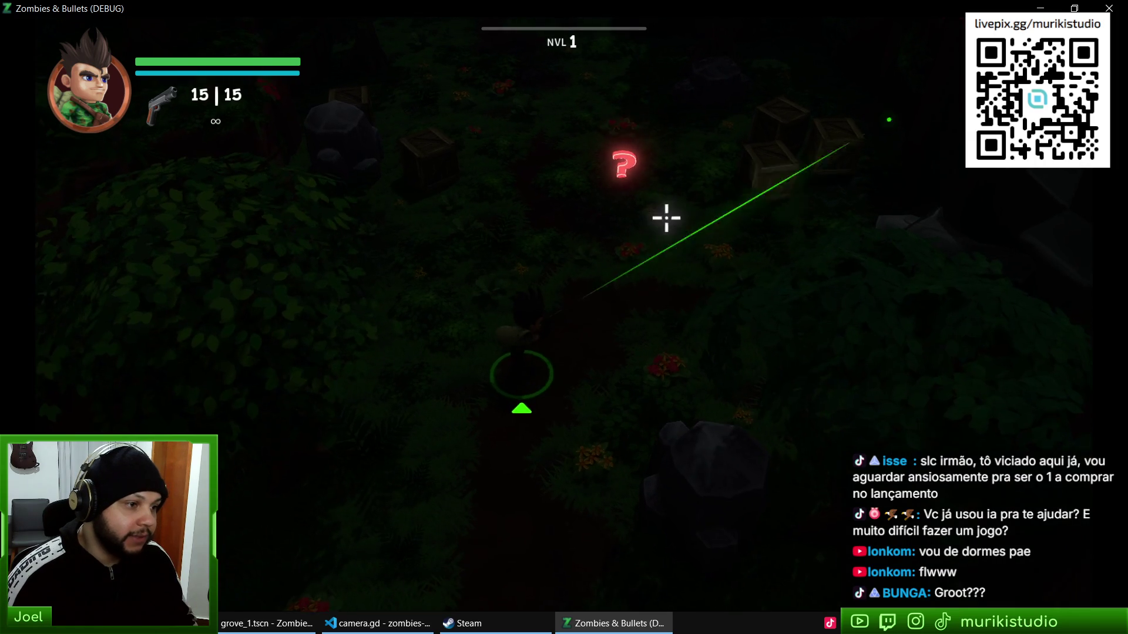
{"action": "key", "text": "F8"}
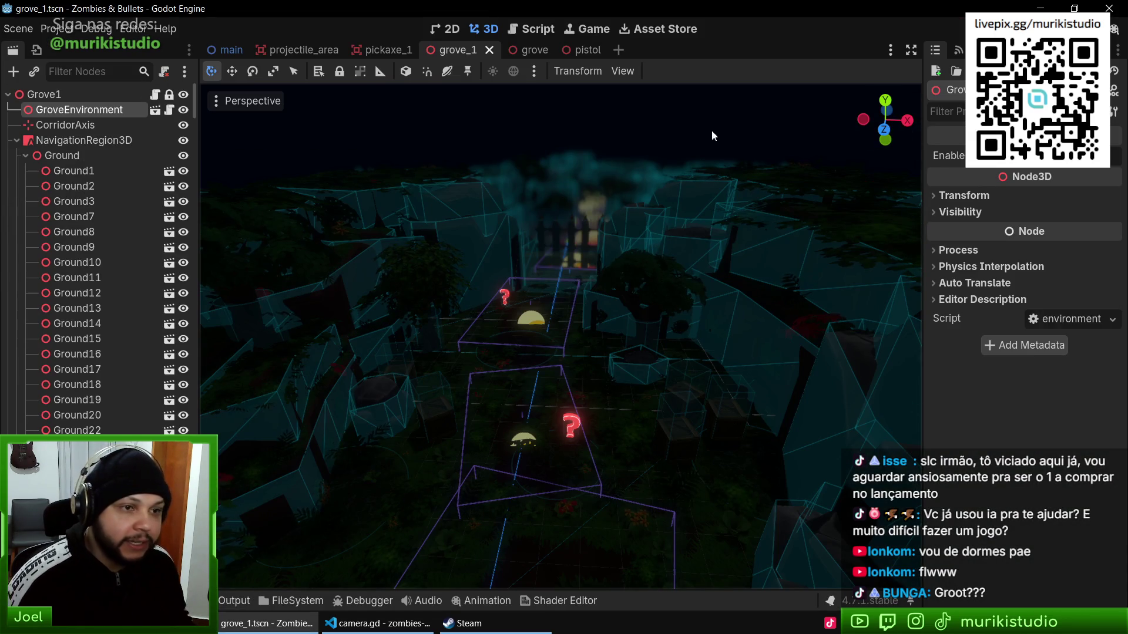
Step: Enable shadows on the pistol's SpotLight3D and set its light Energy to 4
{"action": "left_click", "coordinate": [579, 50]}
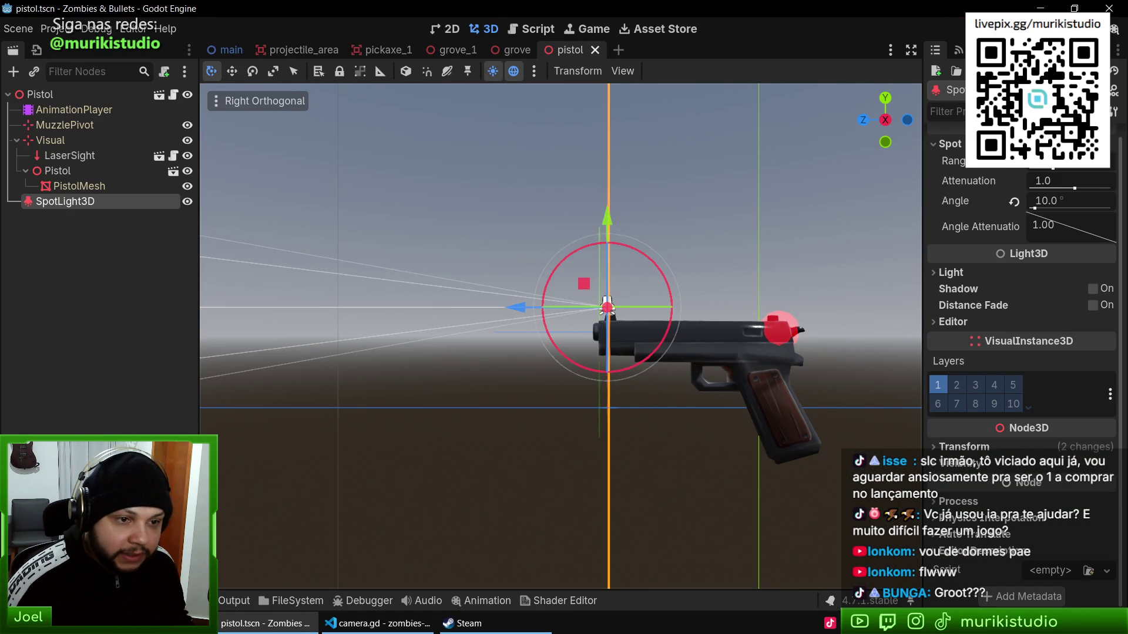
{"action": "left_click", "coordinate": [948, 272]}
{"action": "left_click", "coordinate": [961, 274]}
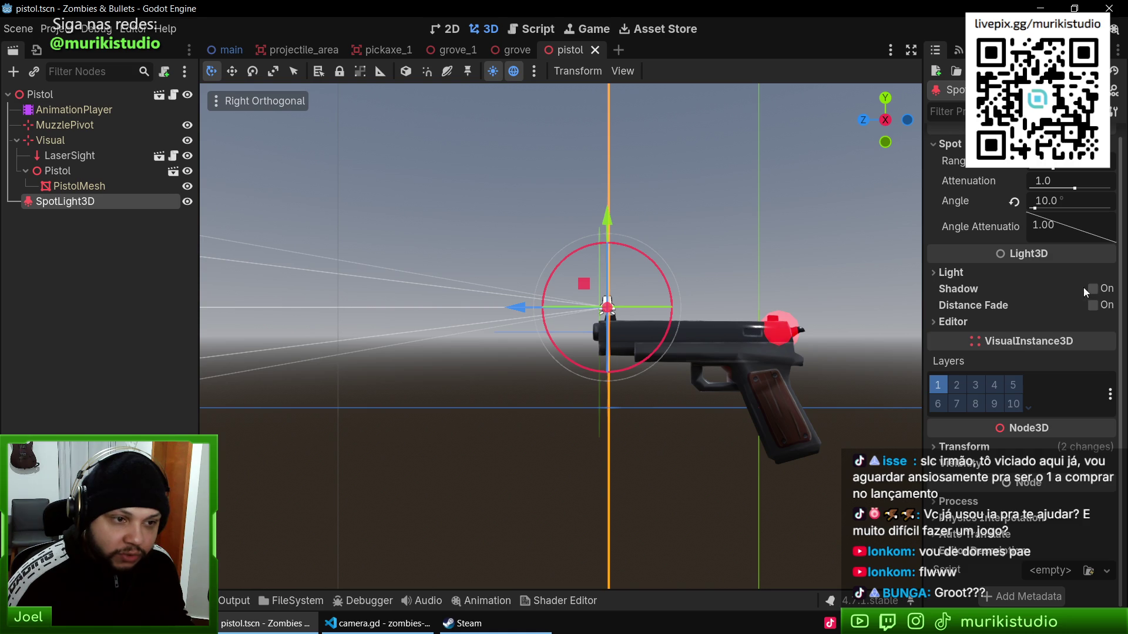
{"action": "left_click", "coordinate": [1087, 289]}
{"action": "left_click", "coordinate": [971, 273]}
{"action": "left_click", "coordinate": [1058, 310]}
{"action": "type", "text": "4"}
{"action": "scroll", "coordinate": [1027, 274], "scroll_direction": "up", "scroll_amount": 1}
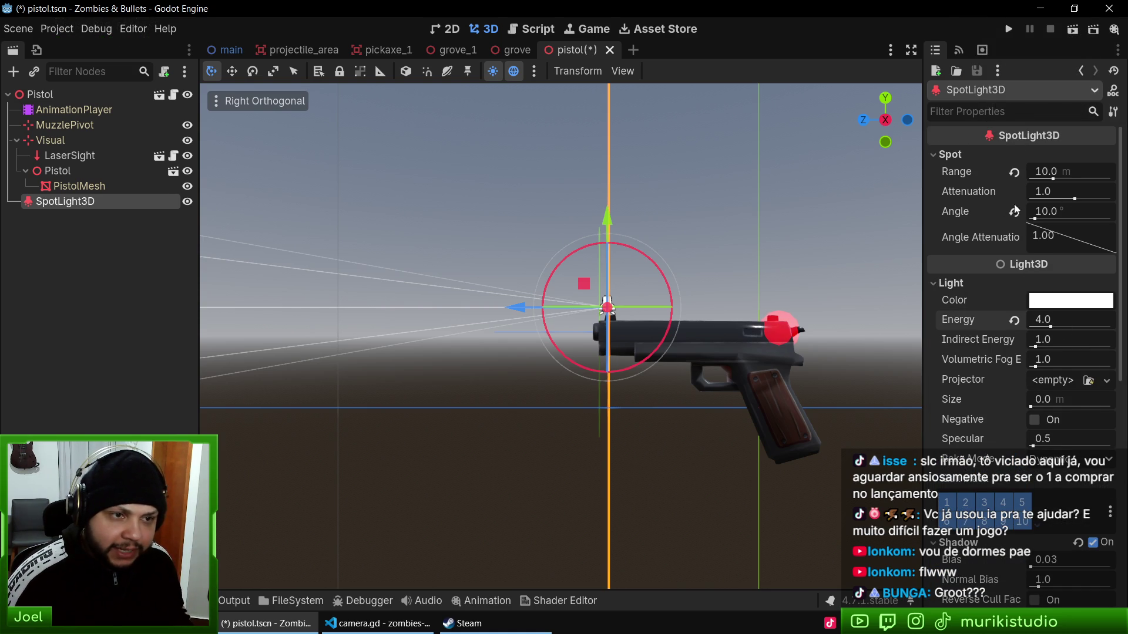
{"action": "scroll", "coordinate": [1005, 309], "scroll_direction": "down", "scroll_amount": 5}
{"action": "scroll", "coordinate": [1022, 299], "scroll_direction": "up", "scroll_amount": 4}
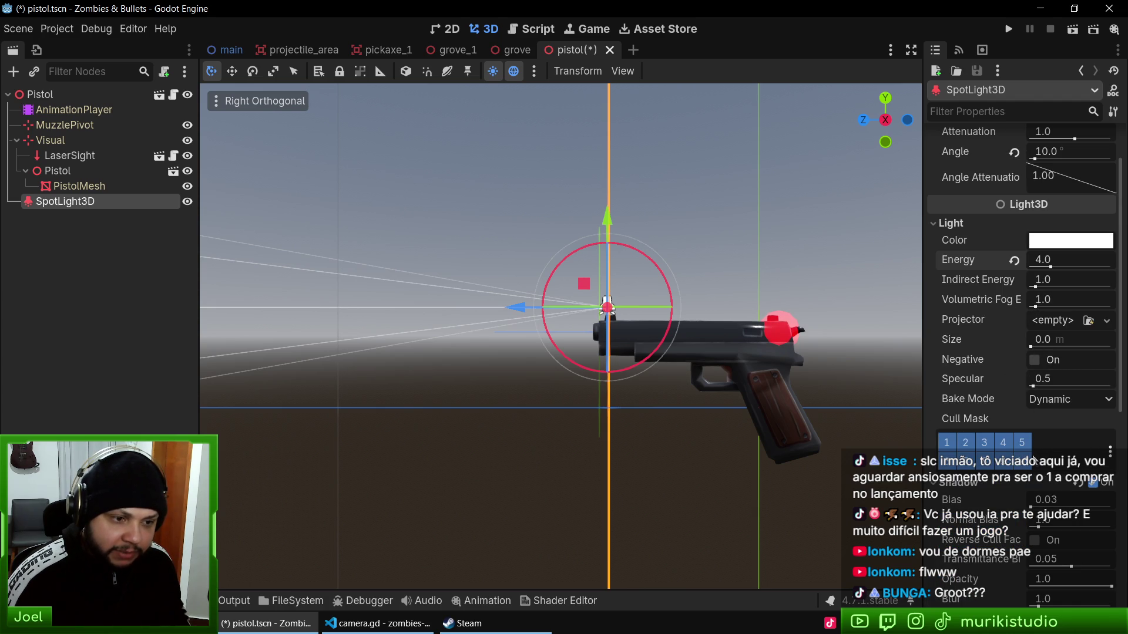
{"action": "scroll", "coordinate": [1009, 365], "scroll_direction": "down", "scroll_amount": 3}
Step: Save the pistol scene and run the grove_1 scene to test the light
{"action": "key", "text": "ctrl+s"}
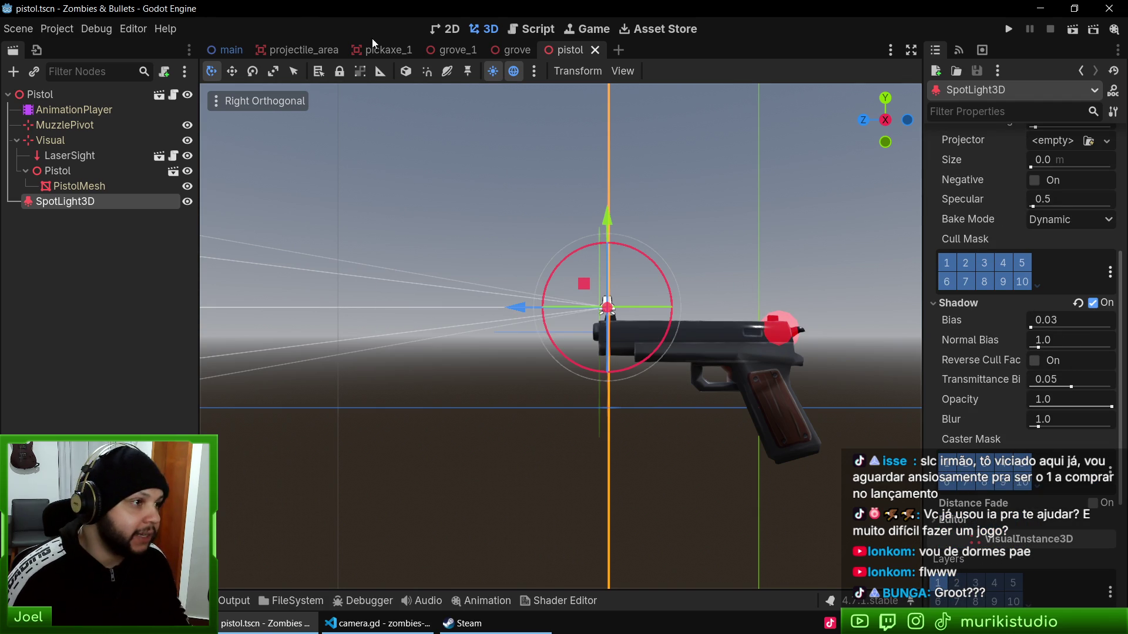
{"action": "left_click", "coordinate": [449, 53]}
{"action": "key", "text": "F6"}
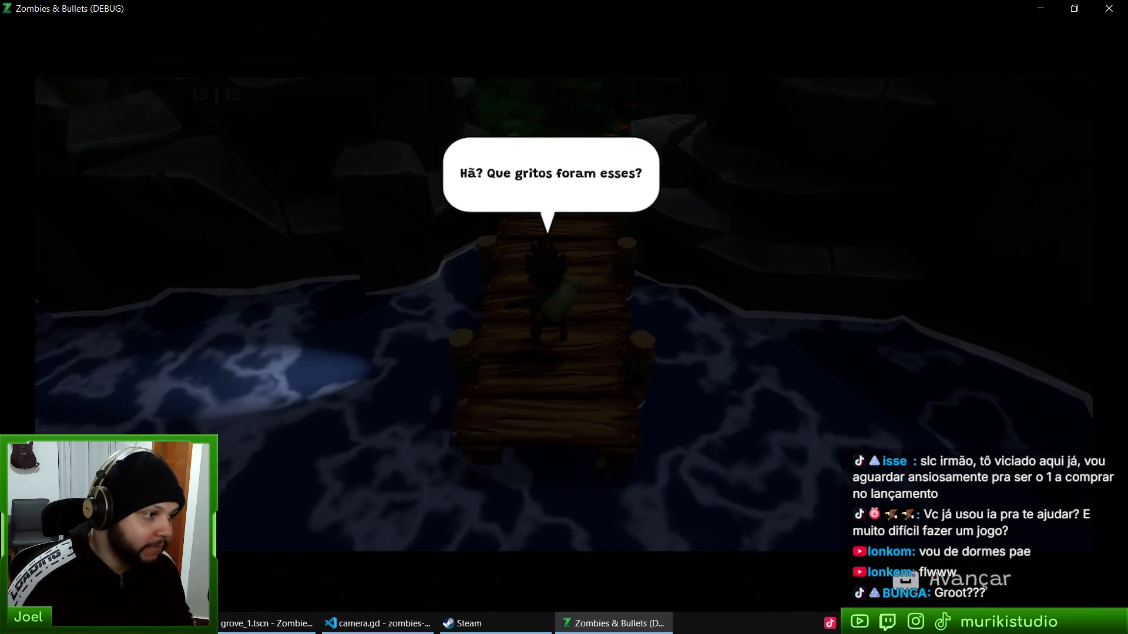
Step: Walk up the bridge and left through the grove, then stop the game
{"action": "key", "text": "w"}
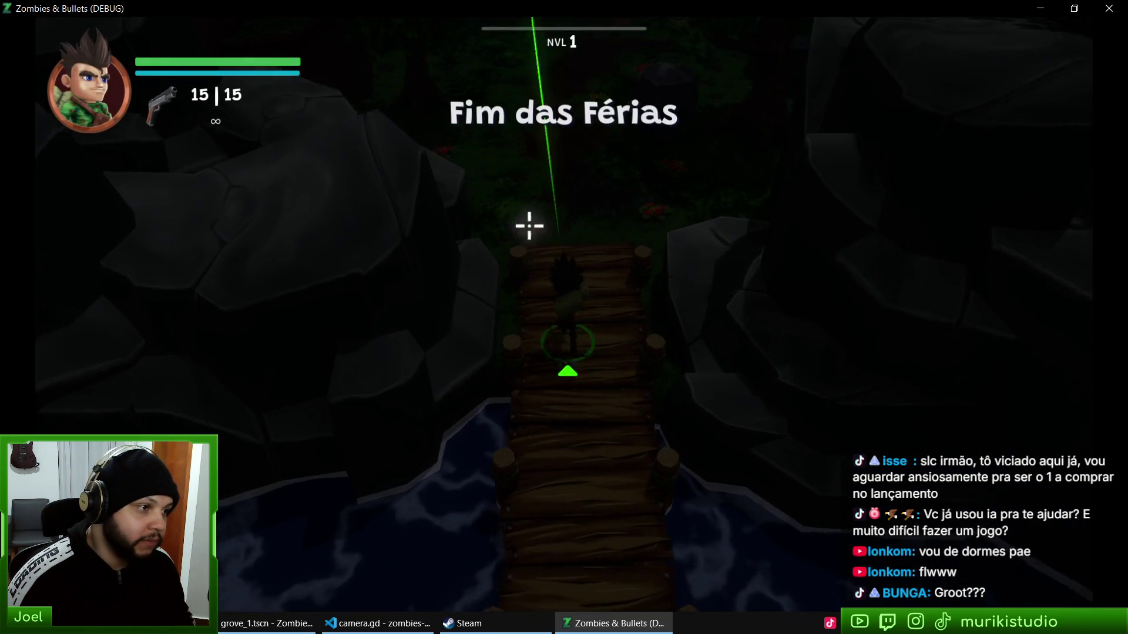
{"action": "key", "text": "a"}
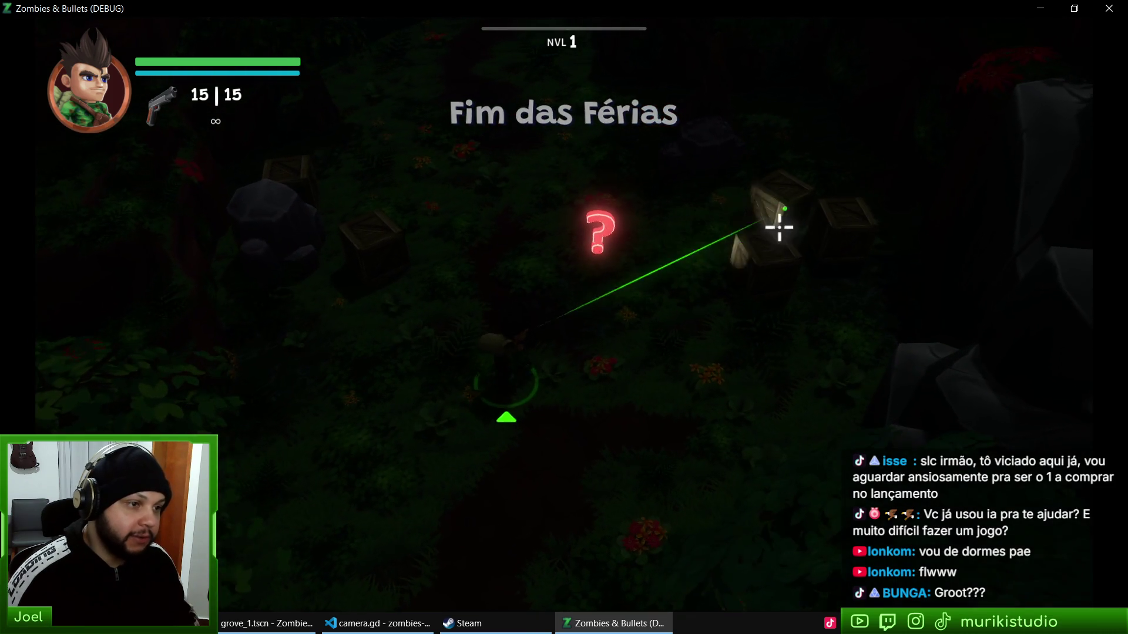
{"action": "key", "text": "F8"}
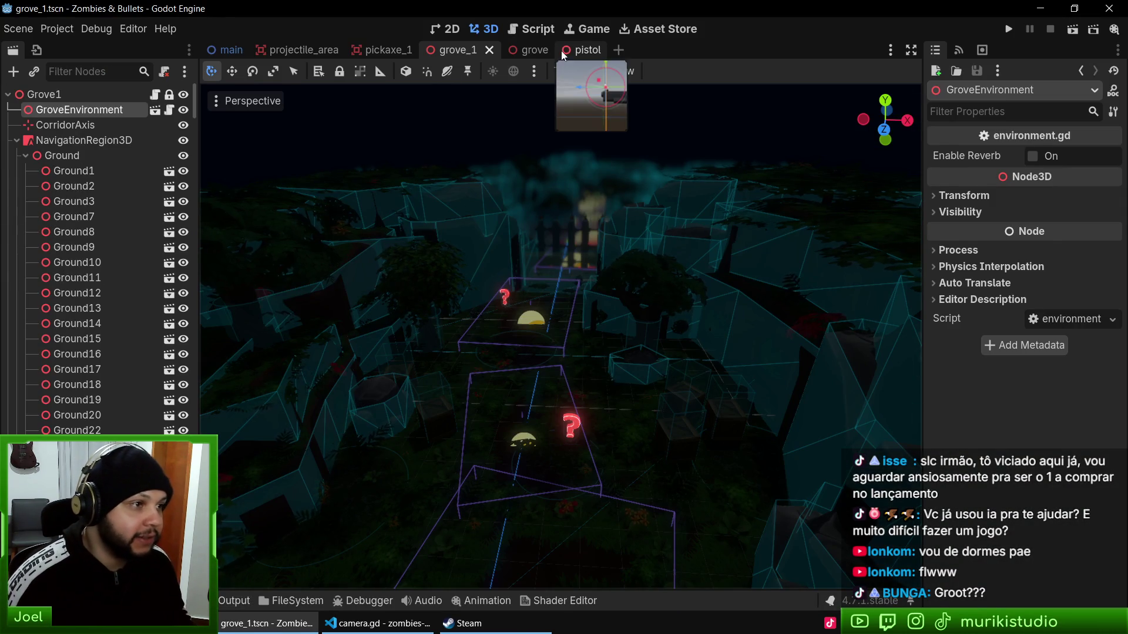
Step: Widen the pistol SpotLight3D's spot angle to 30°
{"action": "left_click", "coordinate": [565, 50]}
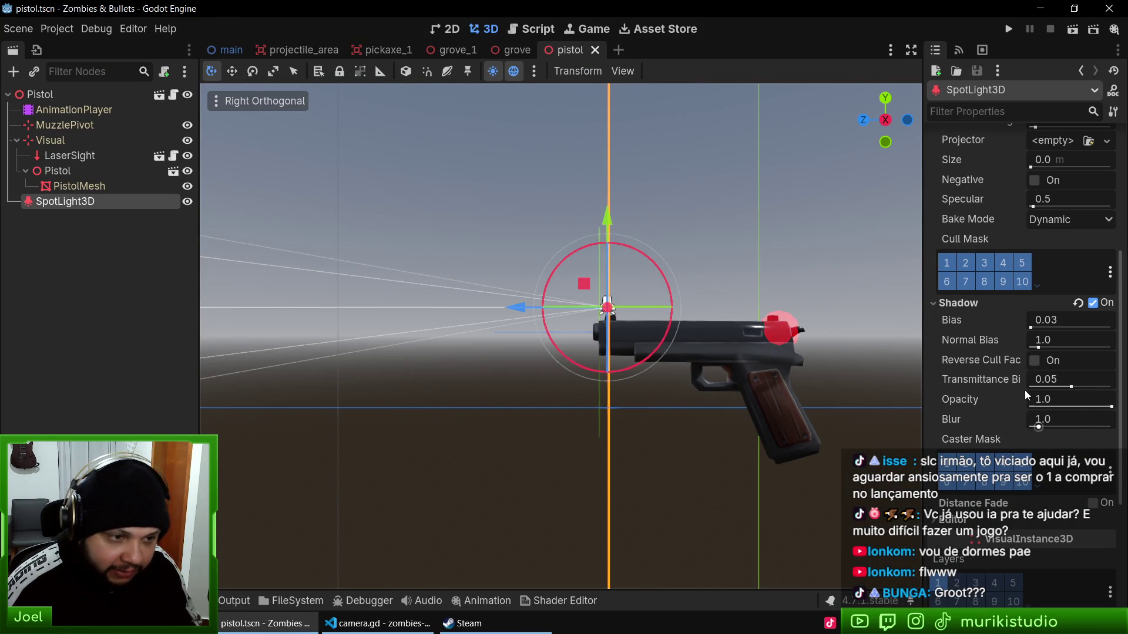
{"action": "scroll", "coordinate": [1039, 304], "scroll_direction": "up", "scroll_amount": 5}
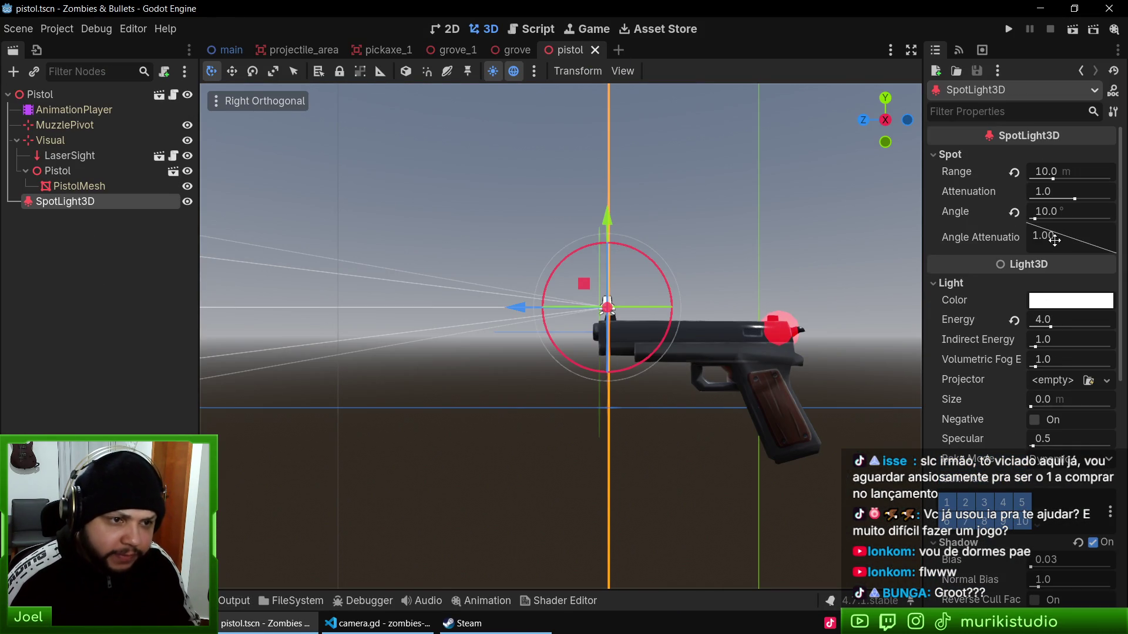
{"action": "left_click_drag", "start_coordinate": [1066, 216], "coordinate": [1089, 216]}
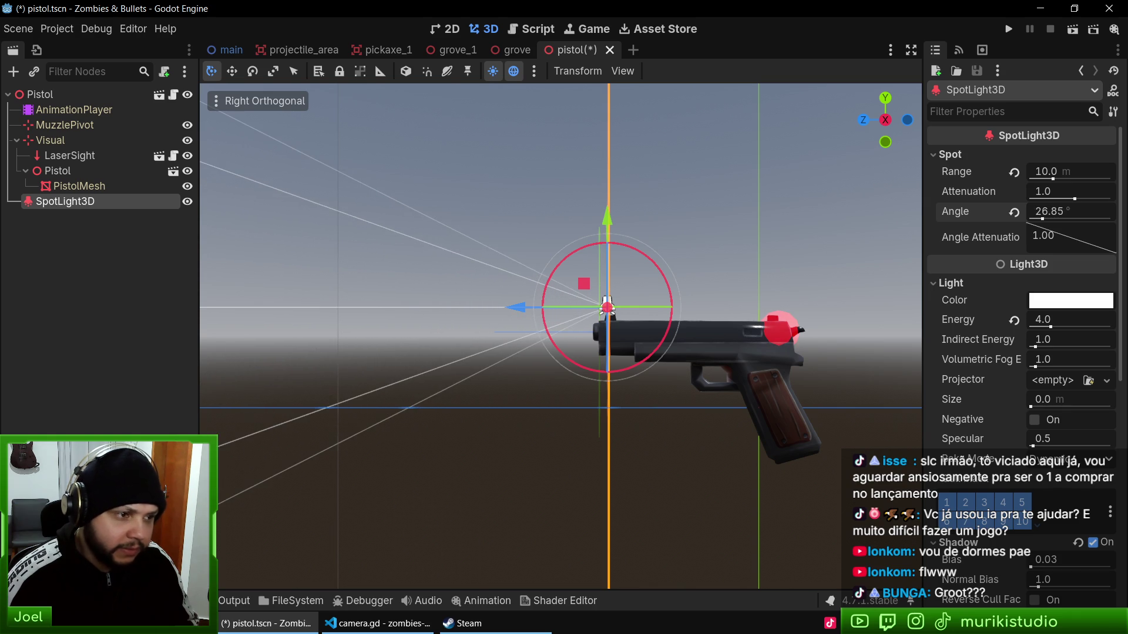
{"action": "type", "text": "30"}
{"action": "key", "text": "Return"}
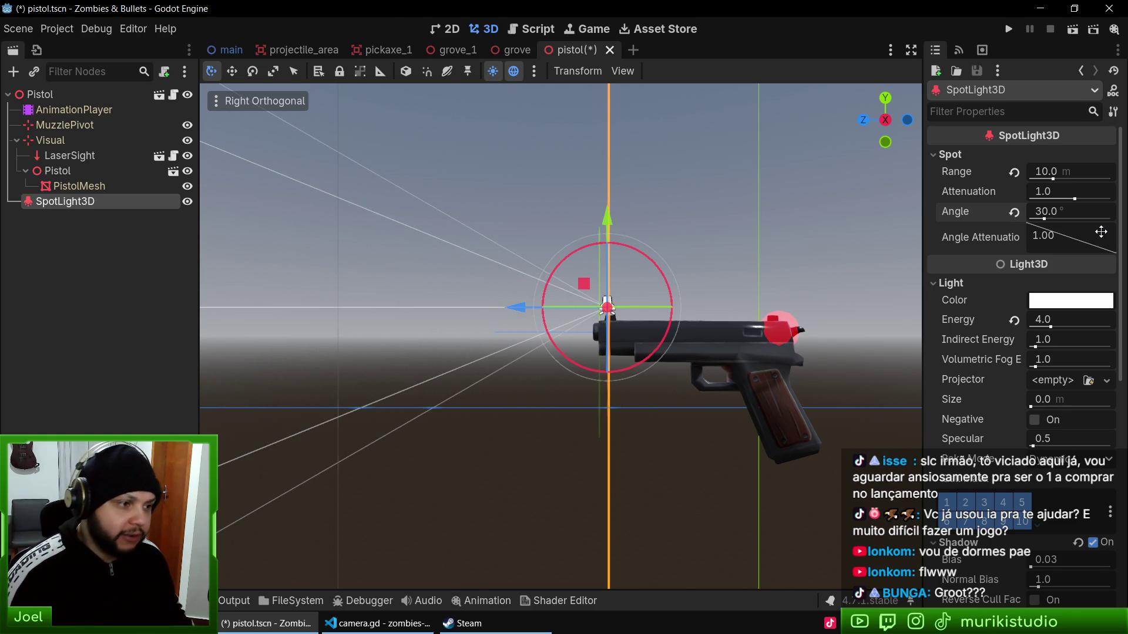
Step: Save the pistol scene and rerun the game from grove_1
{"action": "key", "text": "ctrl+s"}
{"action": "left_click", "coordinate": [452, 50]}
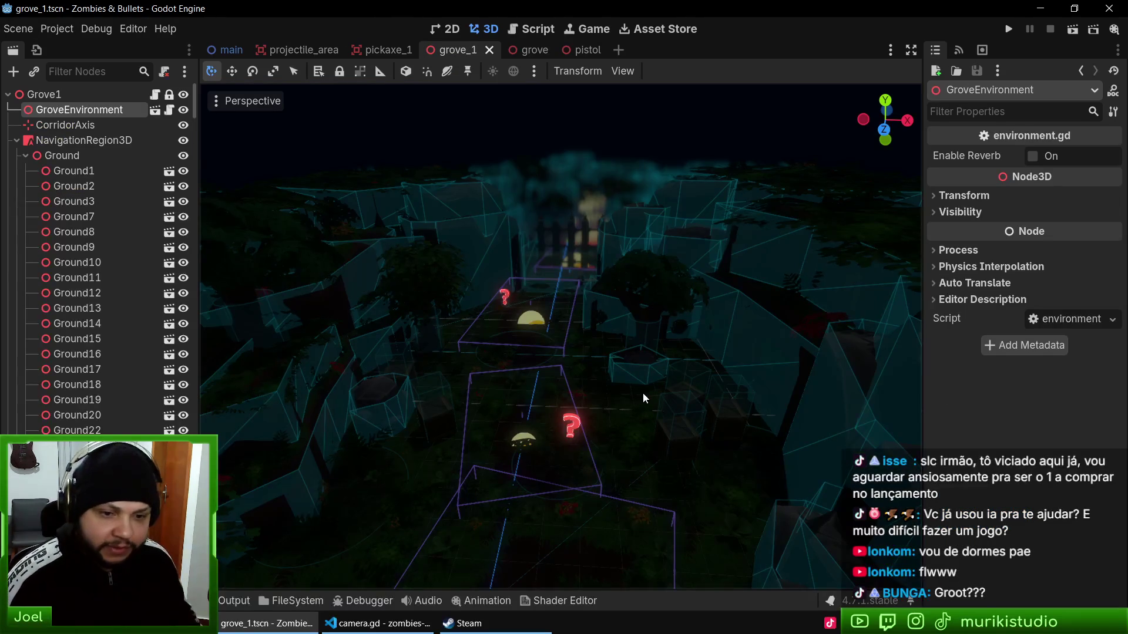
{"action": "key", "text": "F5"}
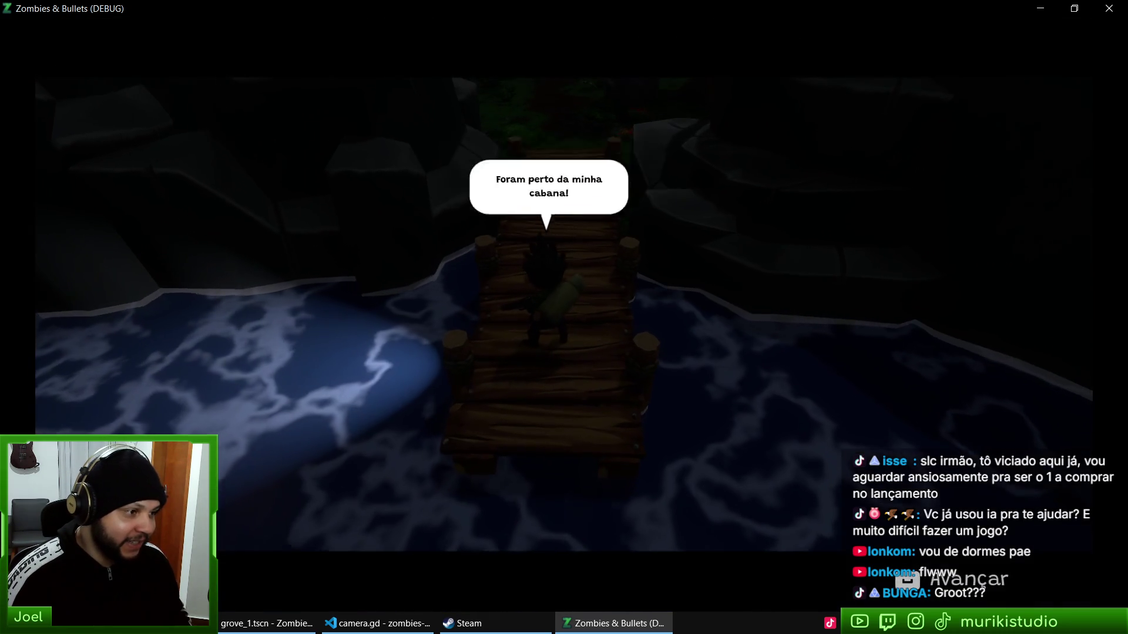
Step: Walk up and left through the forest toward the question marks, stop the game, return to pistol
{"action": "key", "text": "w"}
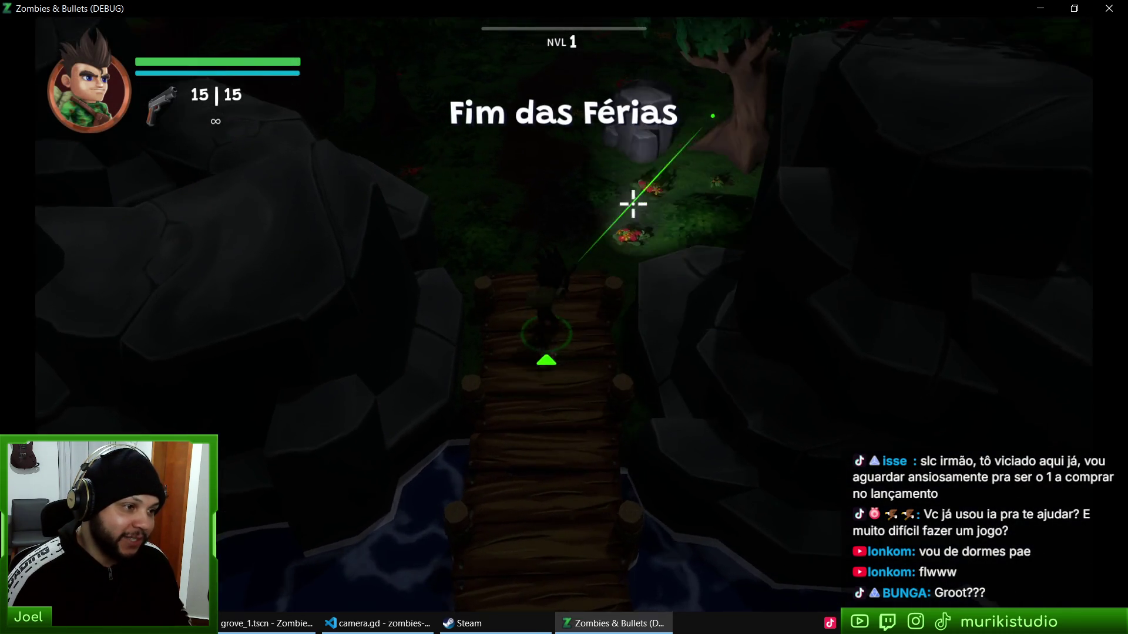
{"action": "key", "text": "w"}
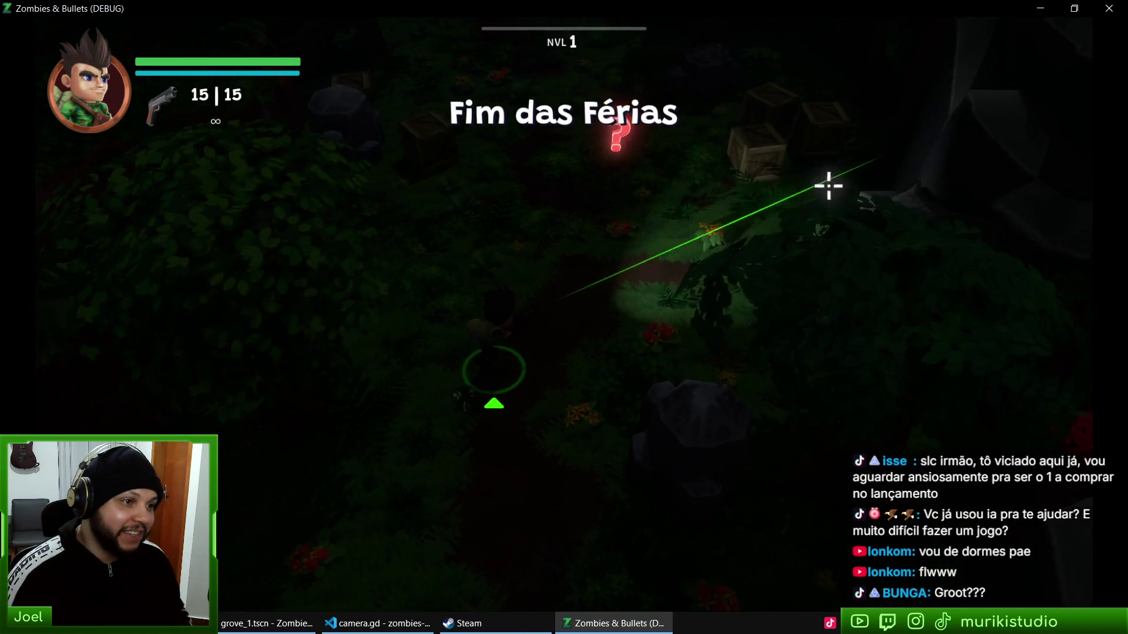
{"action": "key", "text": "w"}
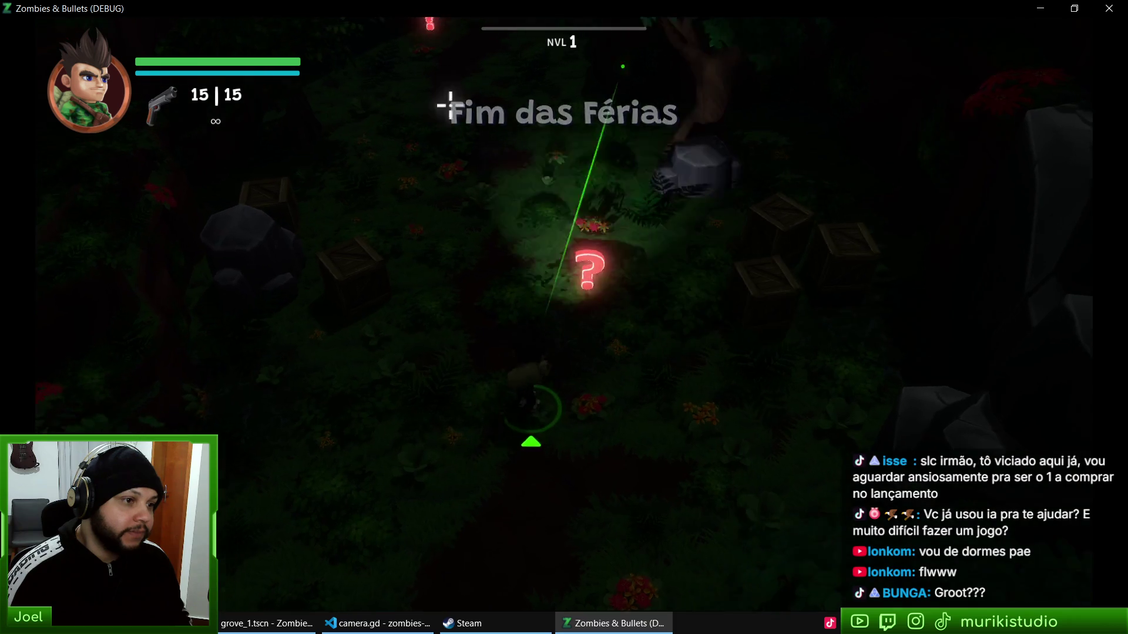
{"action": "key", "text": "w"}
{"action": "key", "text": "a"}
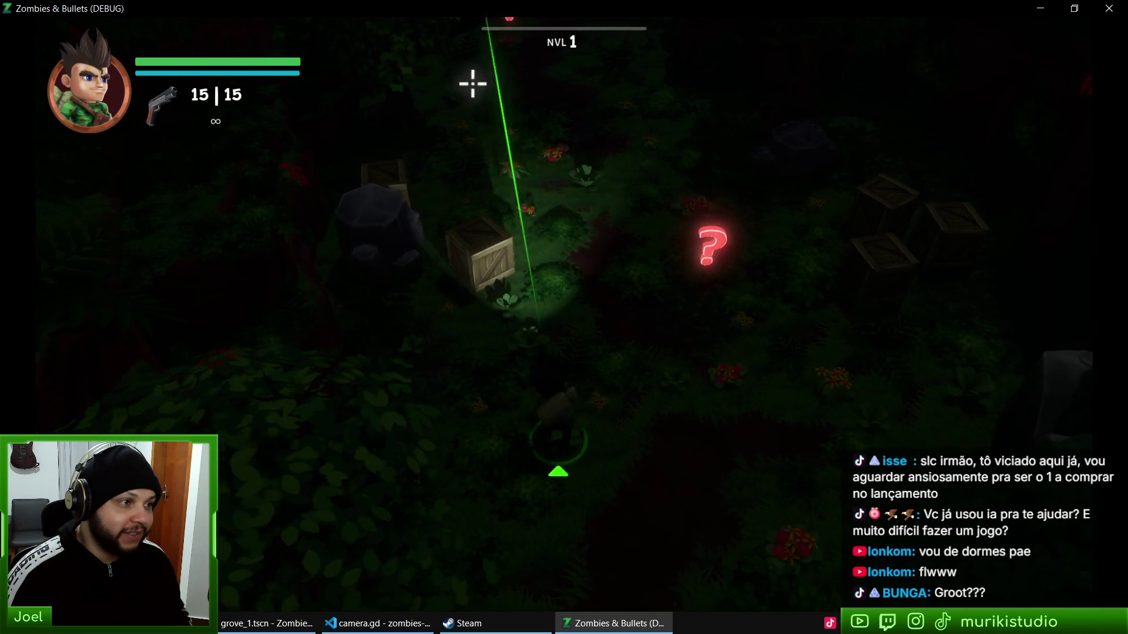
{"action": "key", "text": "w"}
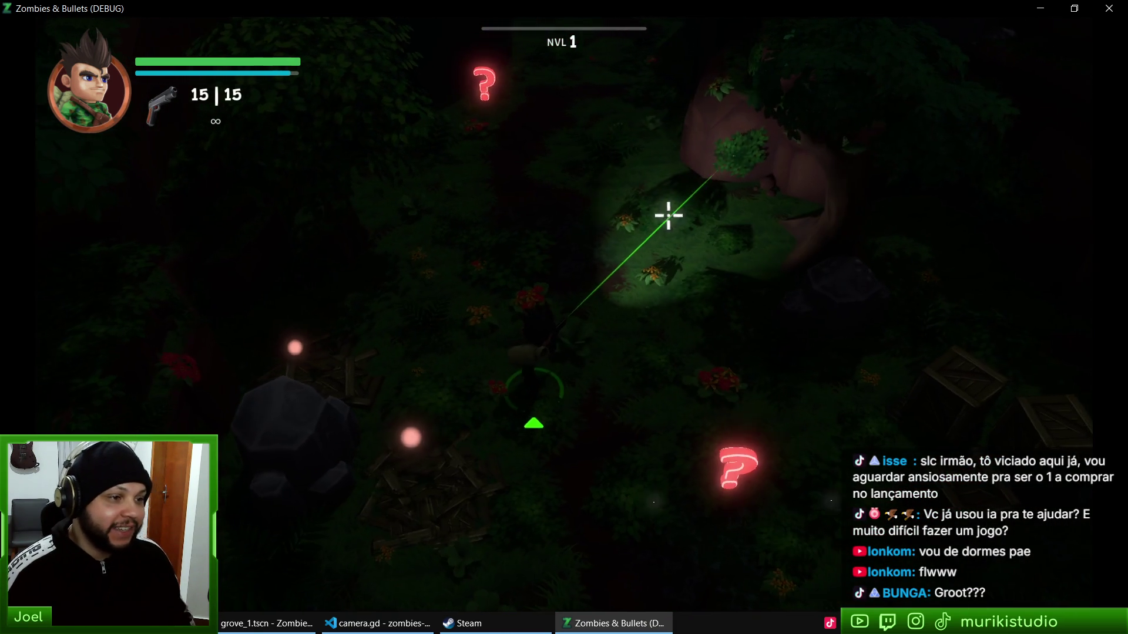
{"action": "key", "text": "F8"}
{"action": "left_click", "coordinate": [581, 50]}
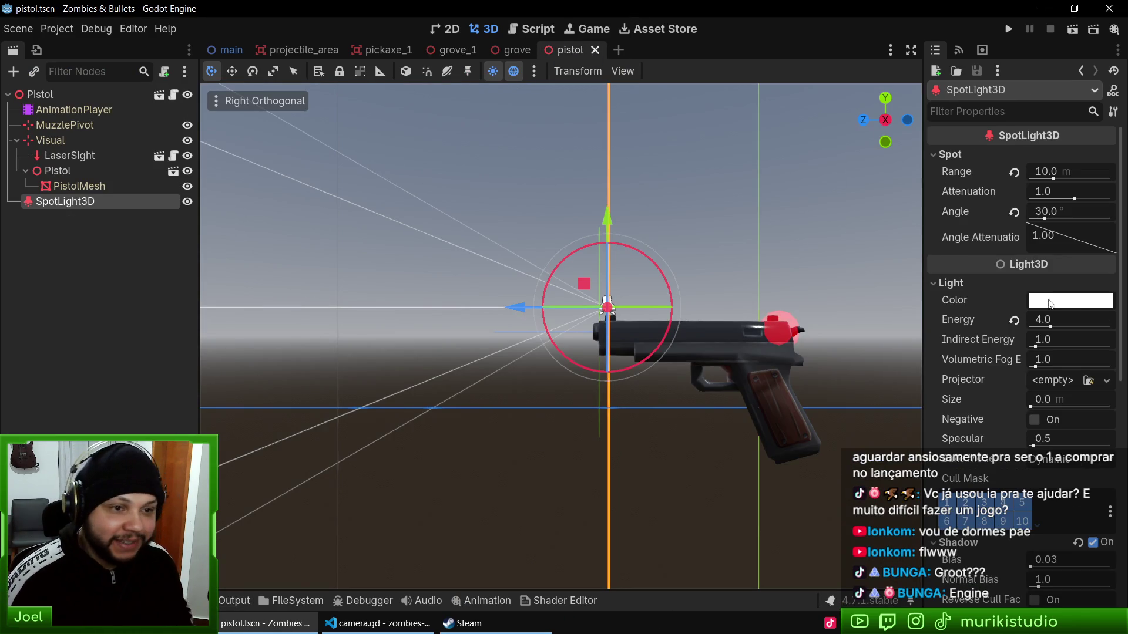
{"action": "left_click_drag", "start_coordinate": [1062, 323], "coordinate": [1068, 319]}
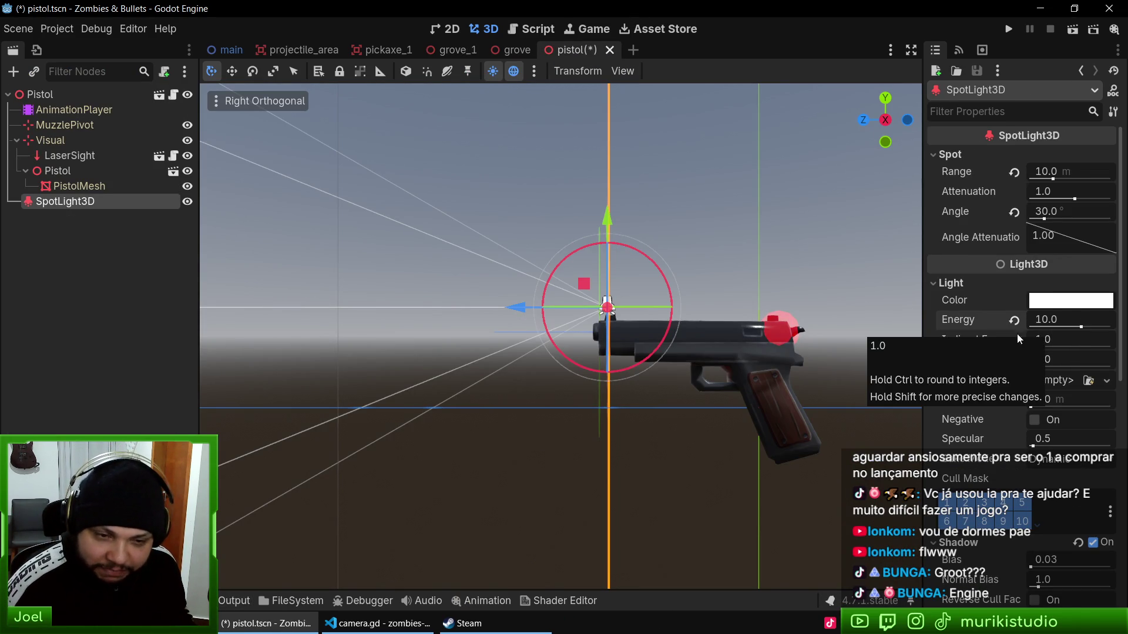
{"action": "left_click", "coordinate": [165, 28]}
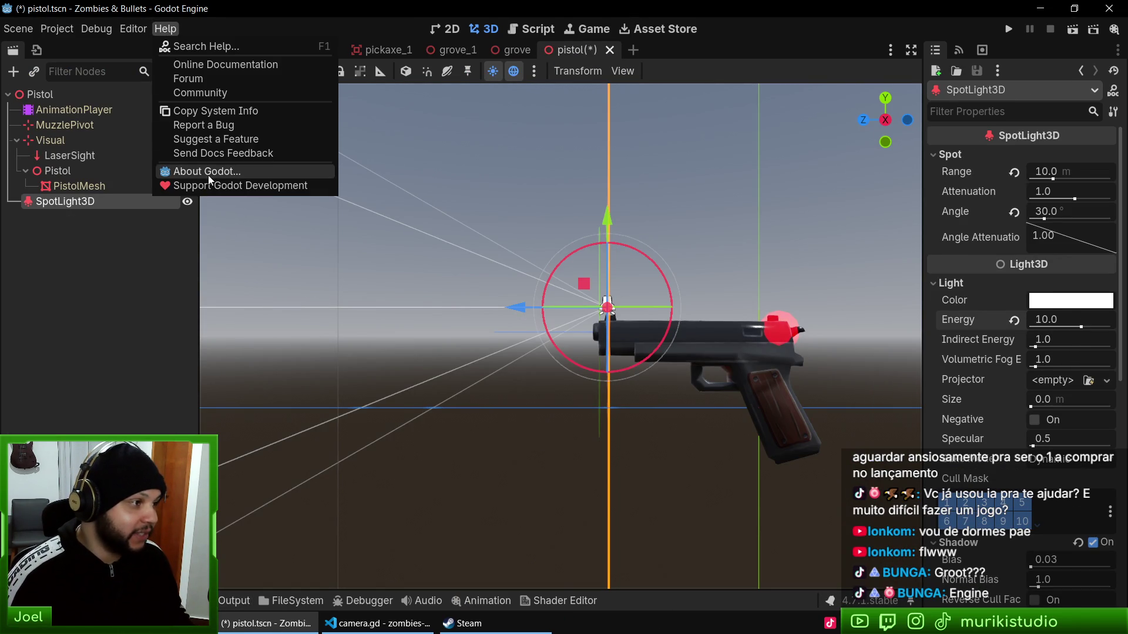
{"action": "left_click", "coordinate": [252, 171]}
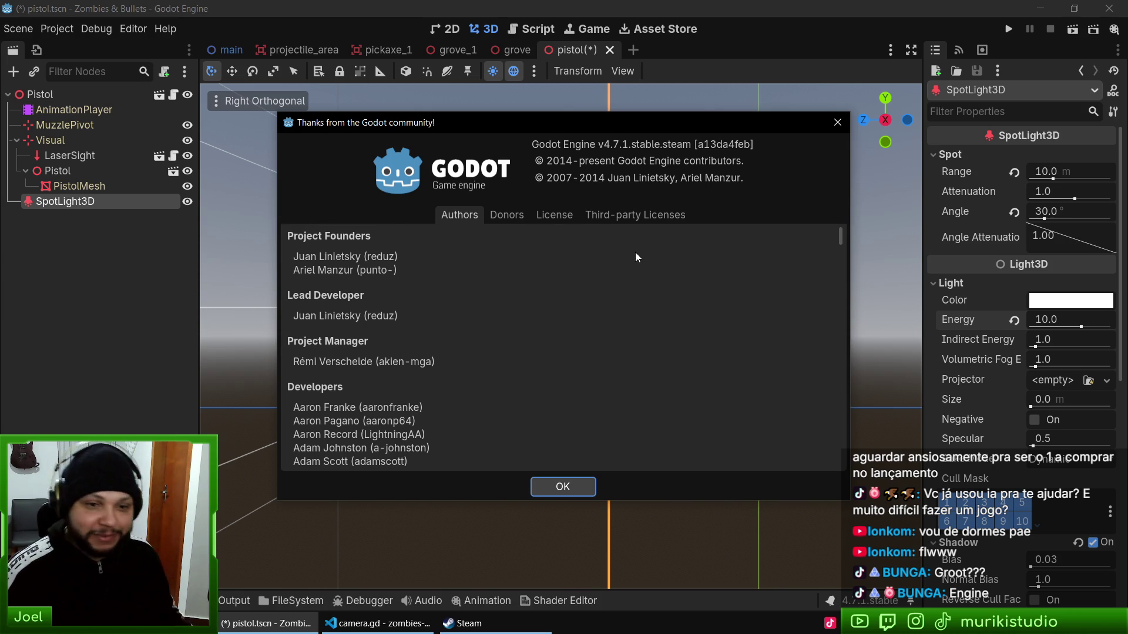
{"action": "left_click", "coordinate": [582, 489]}
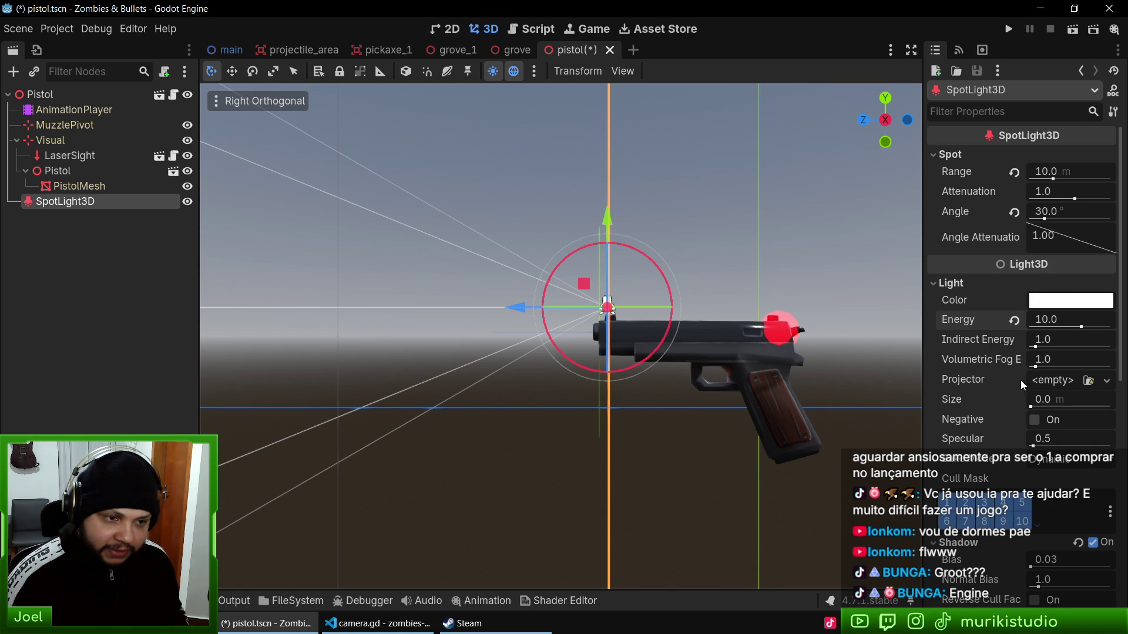
{"action": "mouse_move", "coordinate": [978, 382]}
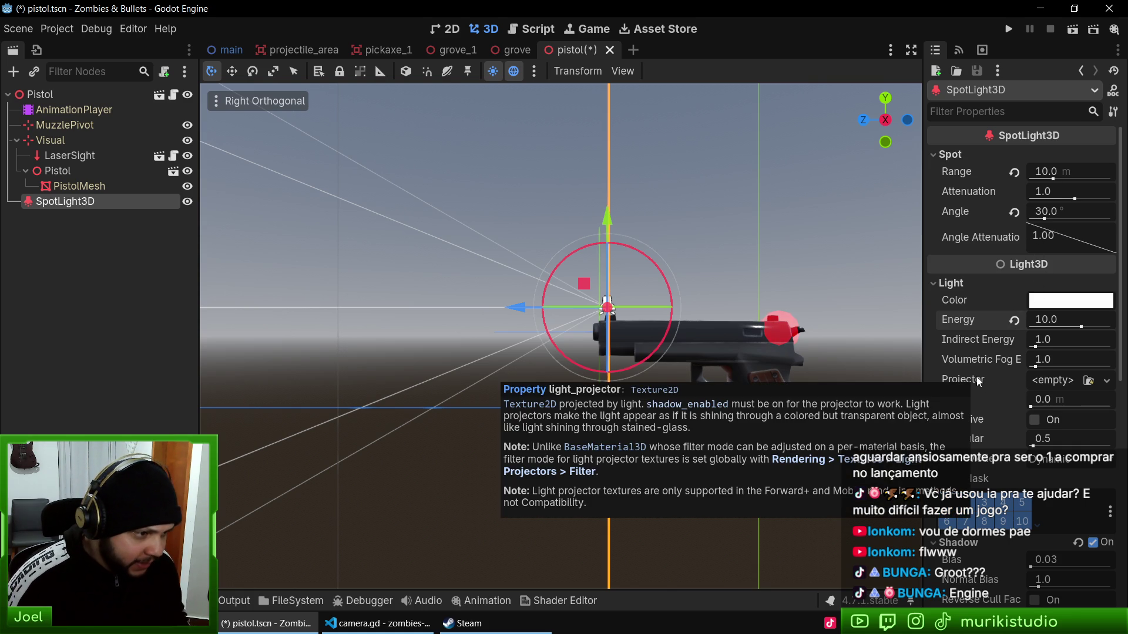
Step: Search 'light' for a projector texture, cancel without choosing one, and save the pistol scene
{"action": "left_click", "coordinate": [1089, 380]}
{"action": "type", "text": "light"}
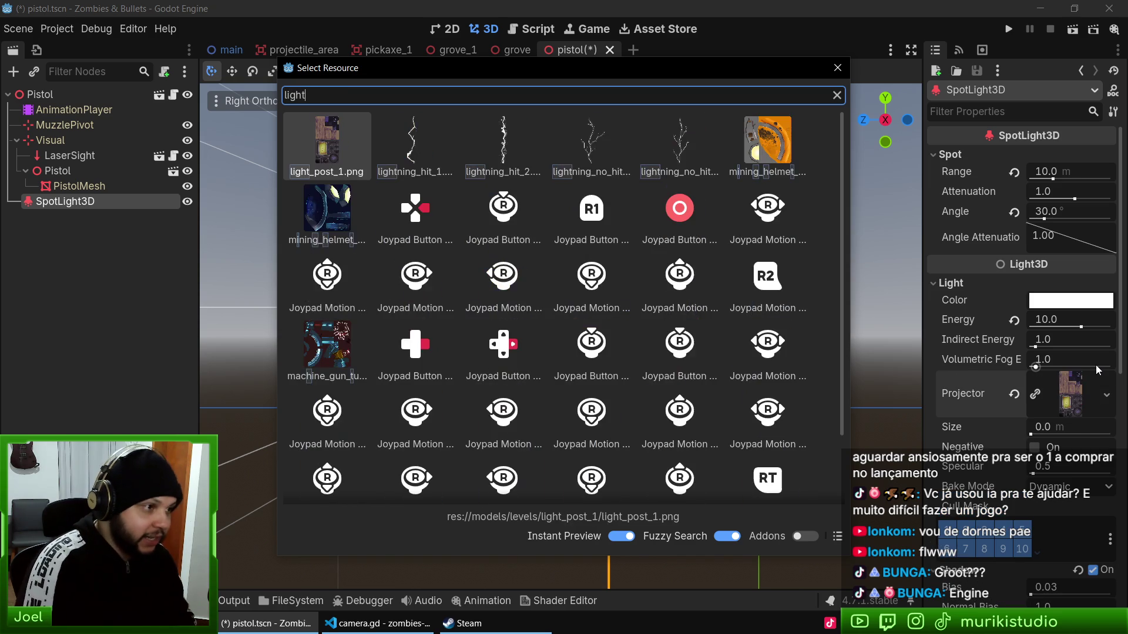
{"action": "key", "text": "ctrl+BackSpace"}
{"action": "key", "text": "Escape"}
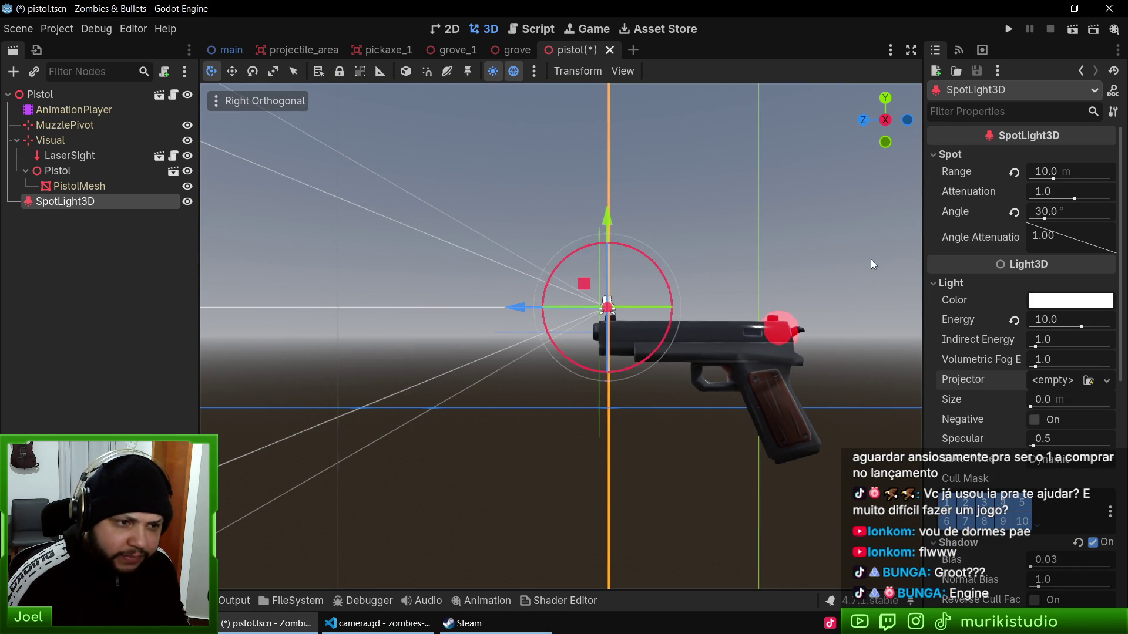
{"action": "key", "text": "ctrl+s"}
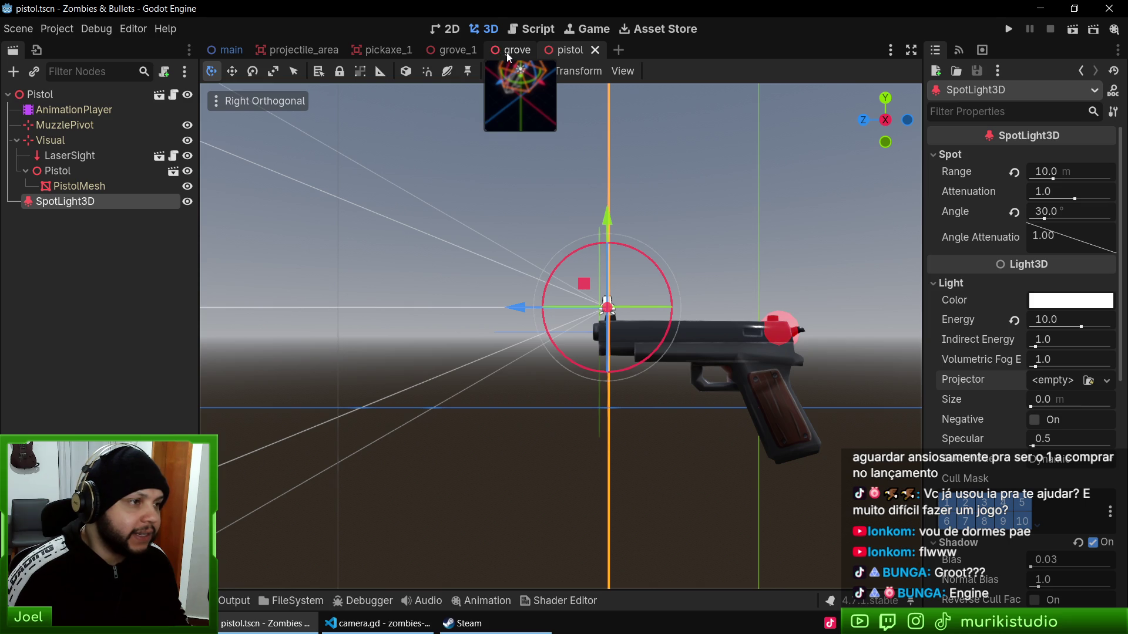
Step: Launch the game, skip the opening cutscene, and walk through the forest to the crate clearing
{"action": "key", "text": "F5"}
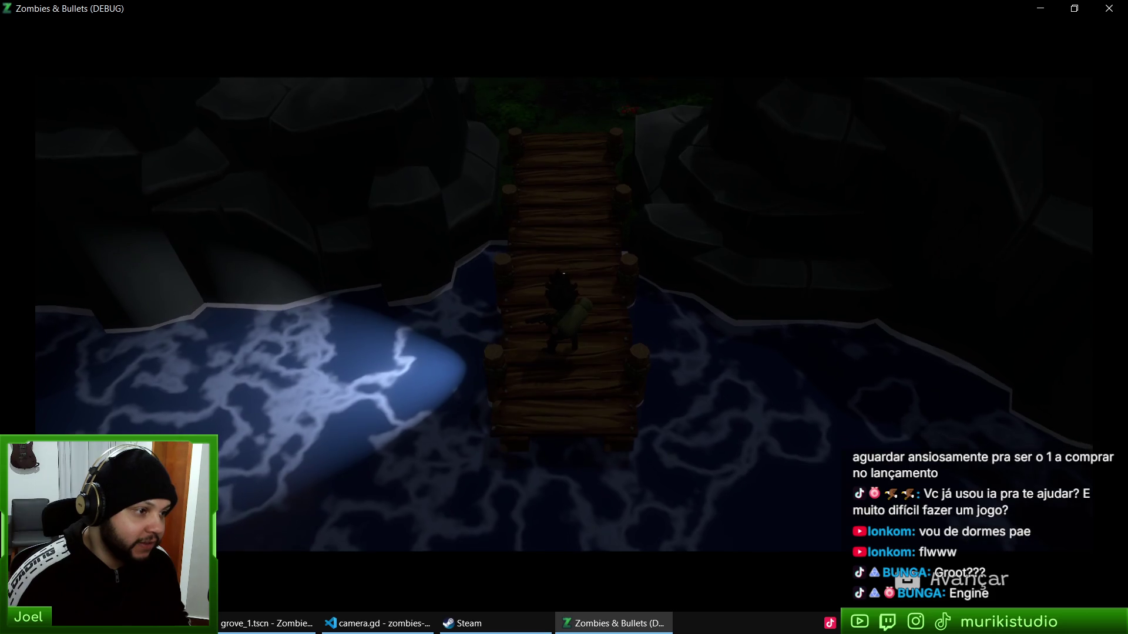
{"action": "key", "text": "space"}
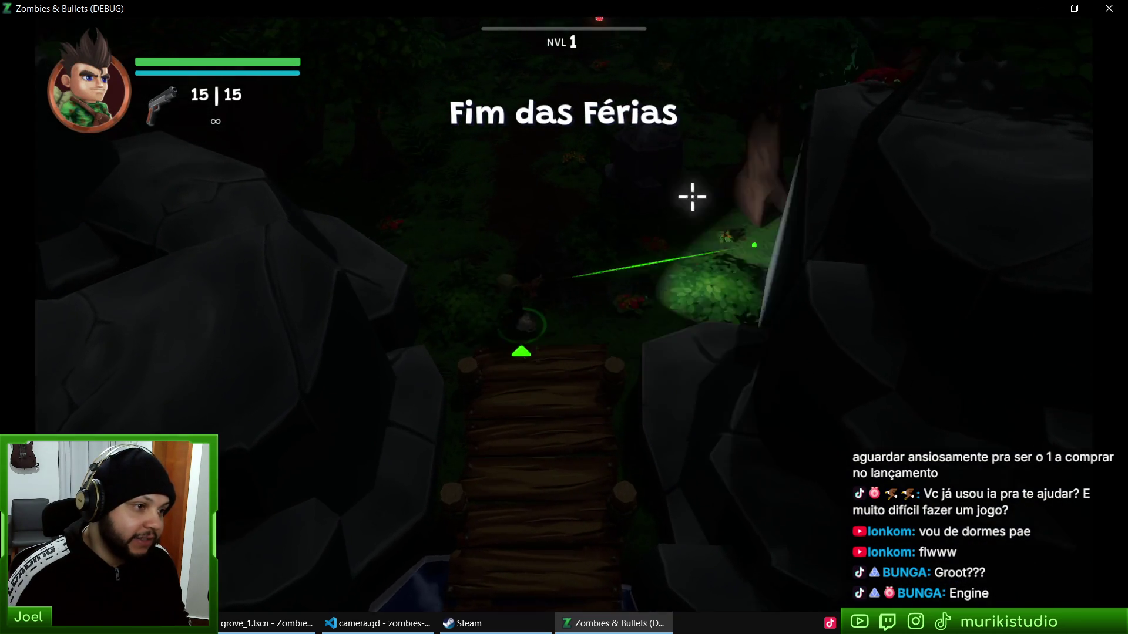
{"action": "key", "text": "w"}
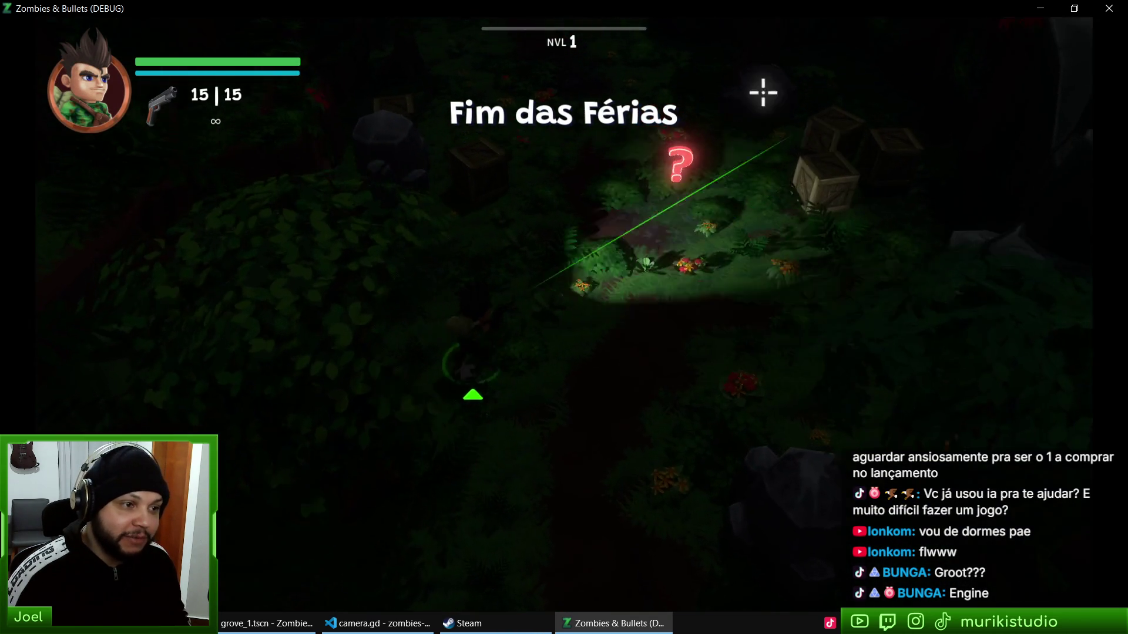
{"action": "key", "text": "d"}
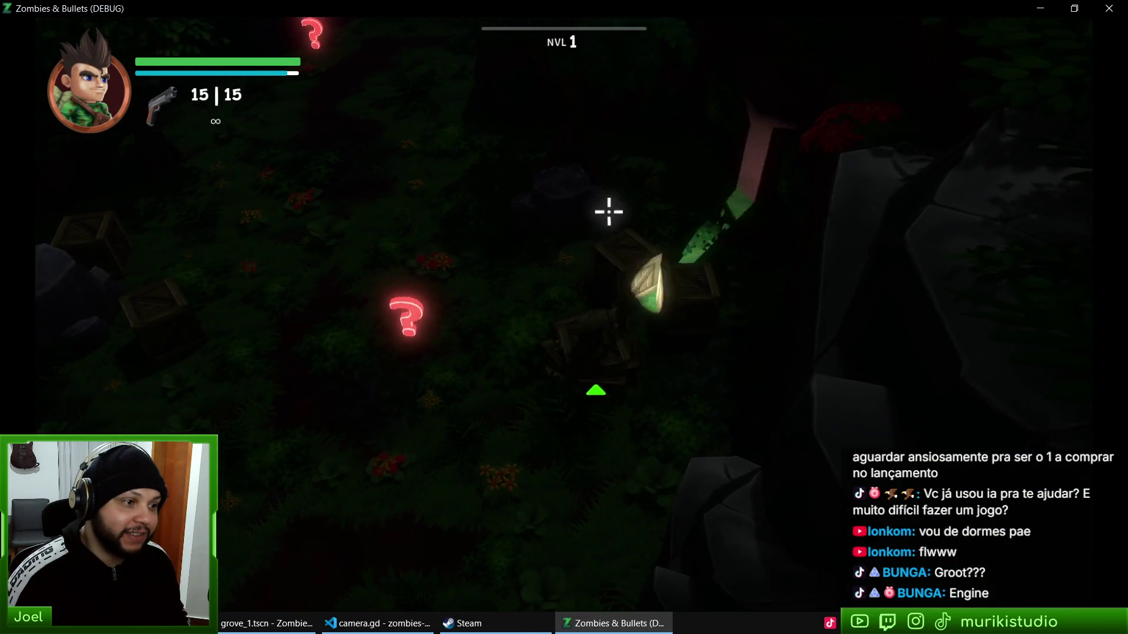
{"action": "key", "text": "w"}
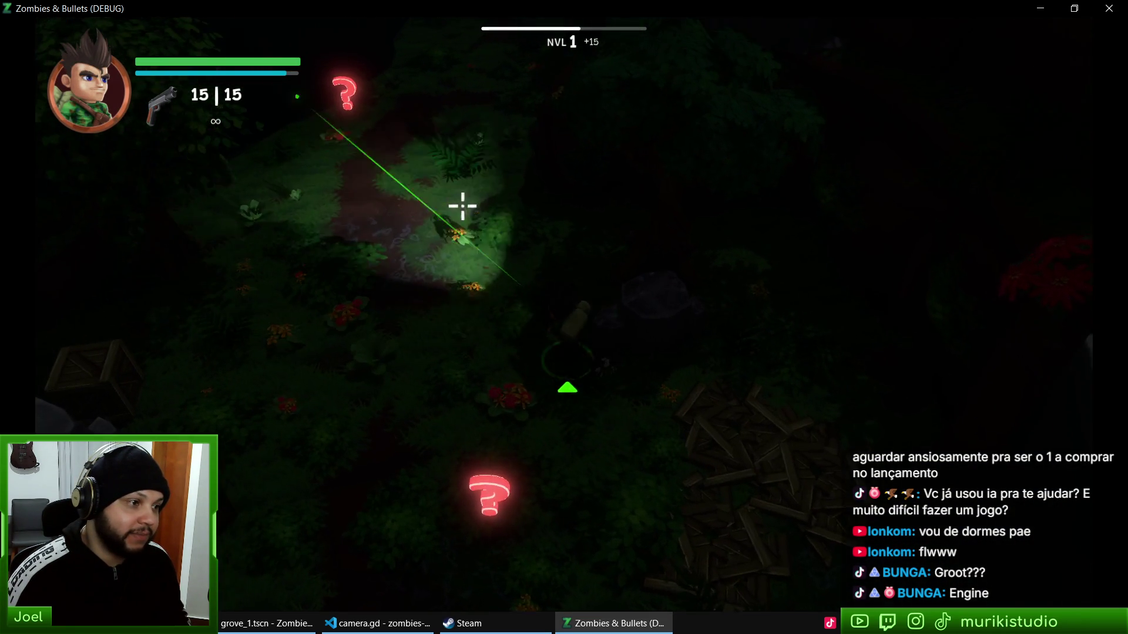
{"action": "key", "text": "w"}
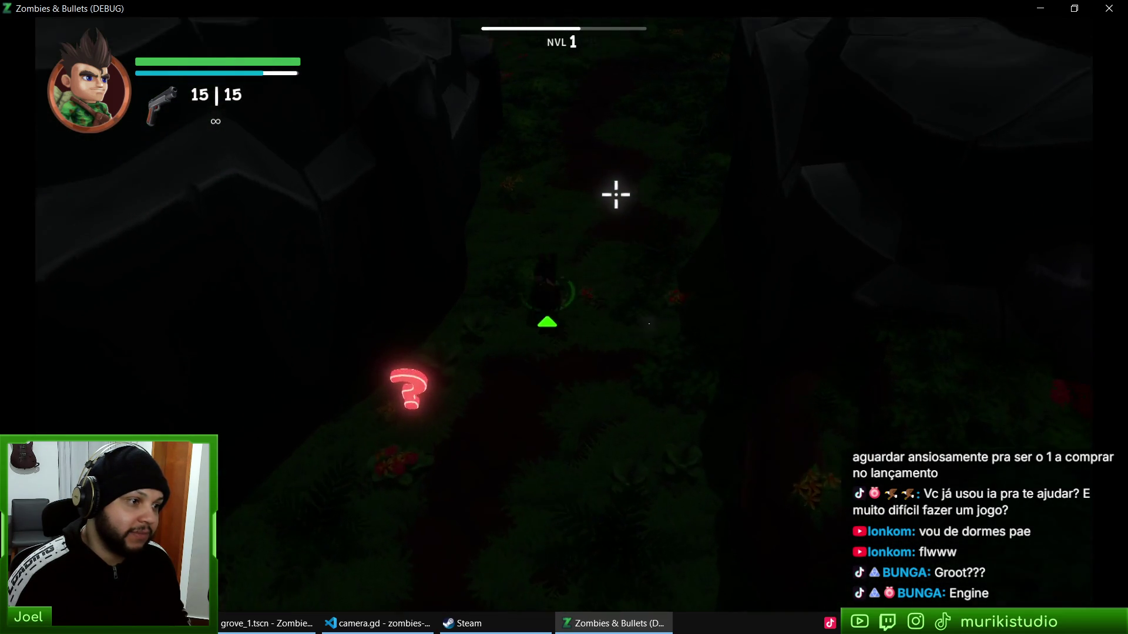
{"action": "key", "text": "w"}
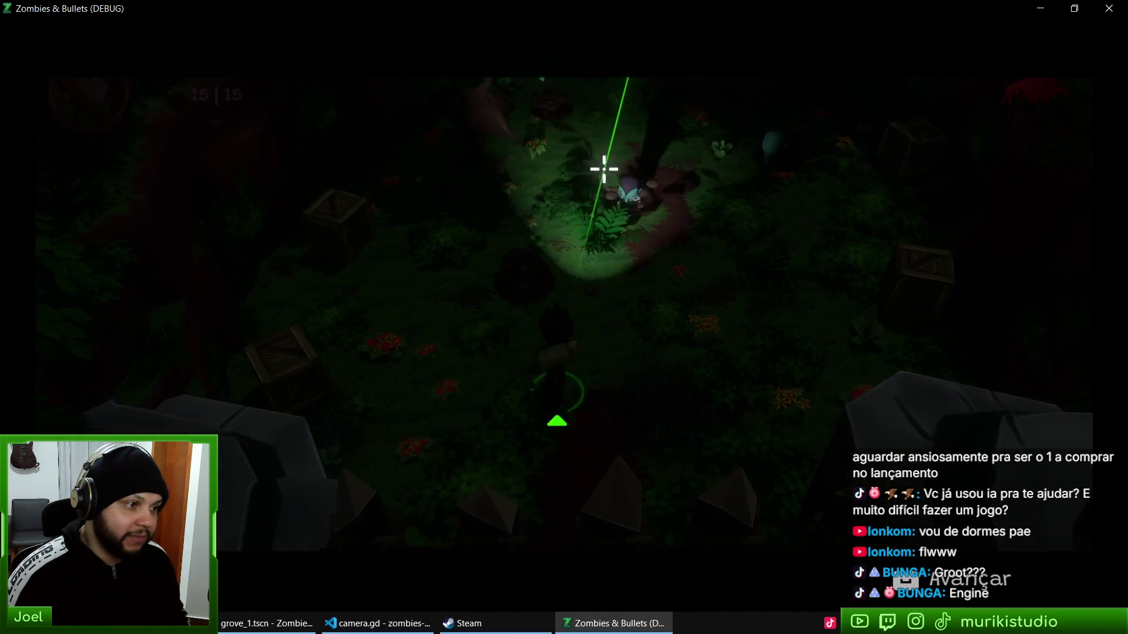
Step: Shoot the target and the zombies in the next area, then close the game with Alt+F4
{"action": "mouse_move", "coordinate": [604, 169]}
{"action": "left_mouse_down"}
{"action": "mouse_move", "coordinate": [574, 131]}
{"action": "mouse_move", "coordinate": [587, 143]}
{"action": "mouse_move", "coordinate": [574, 161]}
{"action": "mouse_move", "coordinate": [523, 177]}
{"action": "mouse_move", "coordinate": [548, 184]}
{"action": "mouse_move", "coordinate": [590, 161]}
{"action": "mouse_move", "coordinate": [521, 202]}
{"action": "mouse_move", "coordinate": [534, 202]}
{"action": "left_mouse_up"}
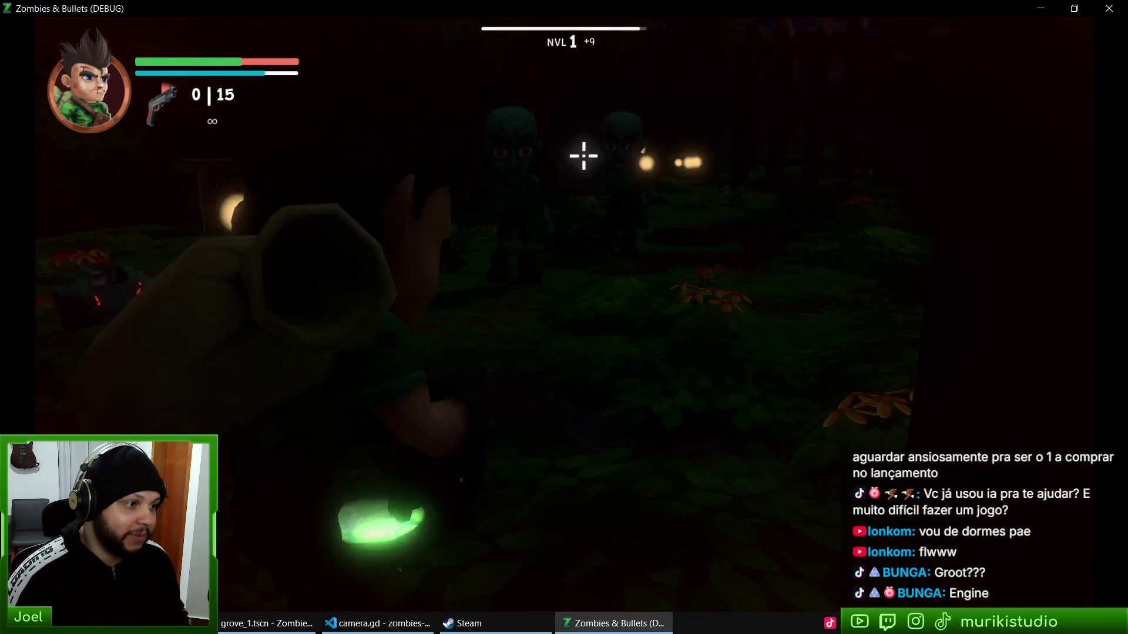
{"action": "key", "text": "space"}
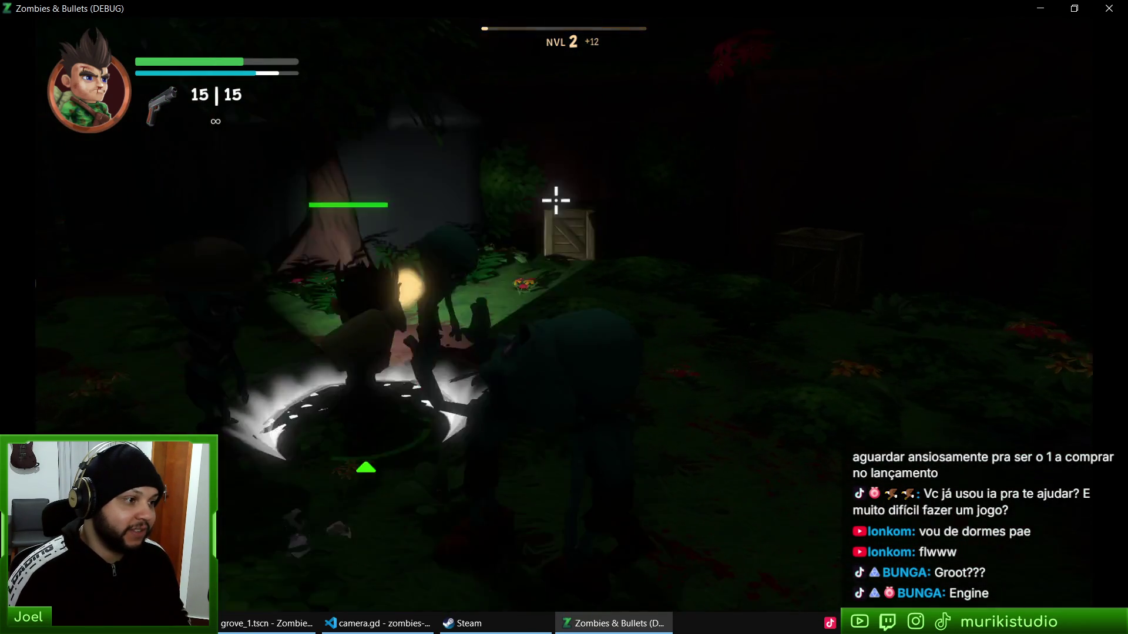
{"action": "mouse_move", "coordinate": [554, 206]}
{"action": "left_mouse_down"}
{"action": "mouse_move", "coordinate": [558, 184]}
{"action": "mouse_move", "coordinate": [541, 182]}
{"action": "mouse_move", "coordinate": [575, 192]}
{"action": "mouse_move", "coordinate": [531, 201]}
{"action": "mouse_move", "coordinate": [521, 176]}
{"action": "left_mouse_up"}
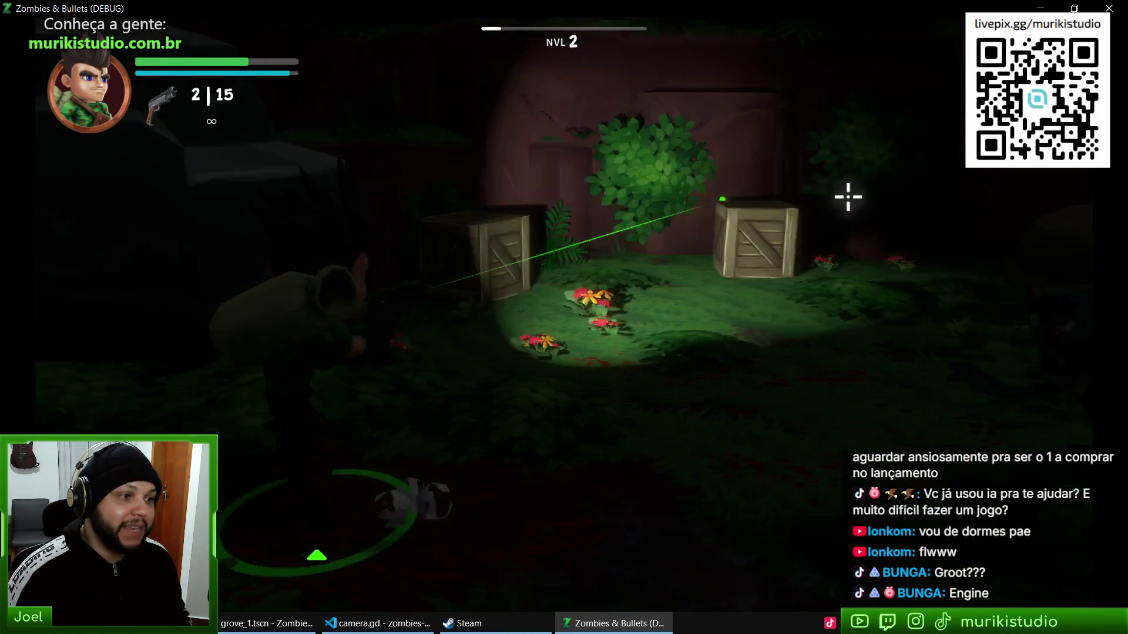
{"action": "left_click_drag", "start_coordinate": [737, 154], "coordinate": [559, 177]}
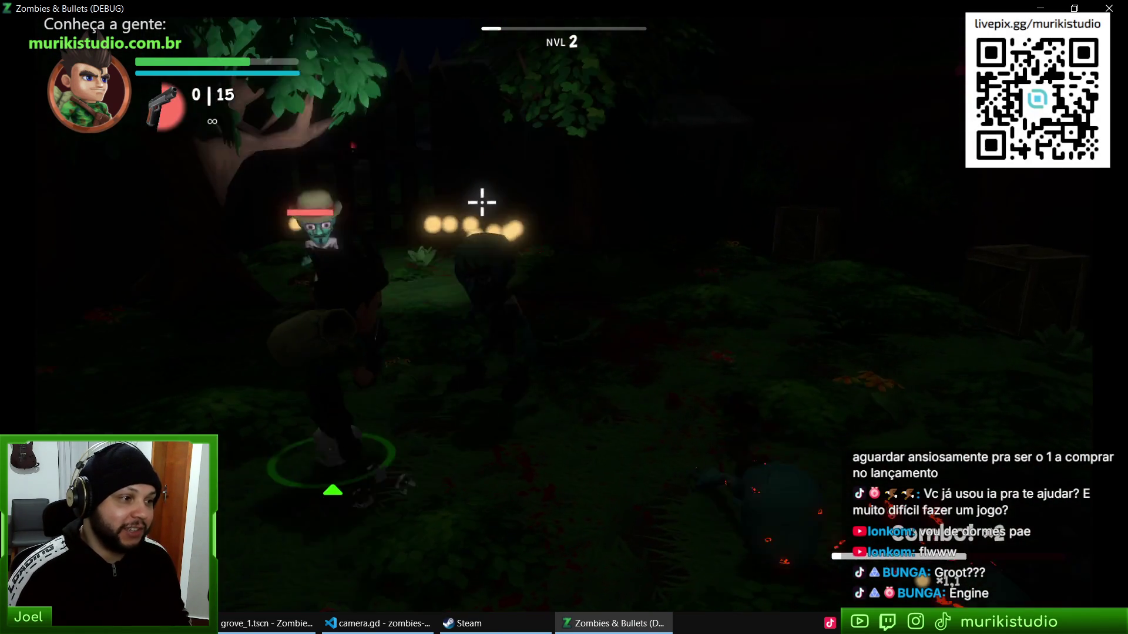
{"action": "mouse_move", "coordinate": [451, 206]}
{"action": "left_mouse_down"}
{"action": "mouse_move", "coordinate": [569, 204]}
{"action": "mouse_move", "coordinate": [372, 181]}
{"action": "mouse_move", "coordinate": [564, 184]}
{"action": "left_mouse_up"}
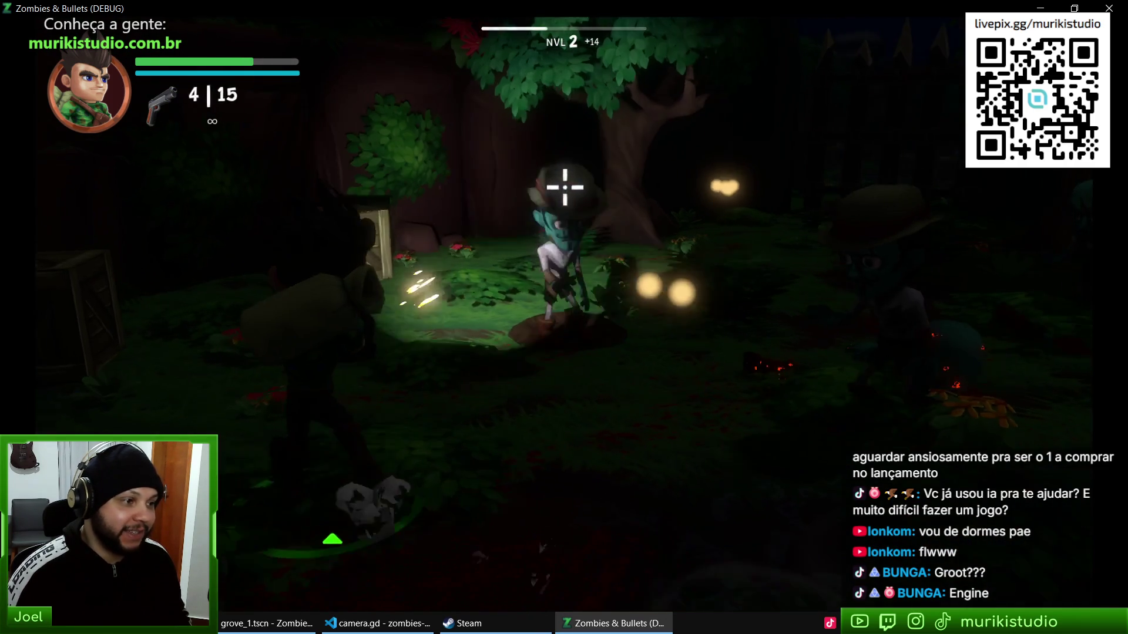
{"action": "key", "text": "alt+F4"}
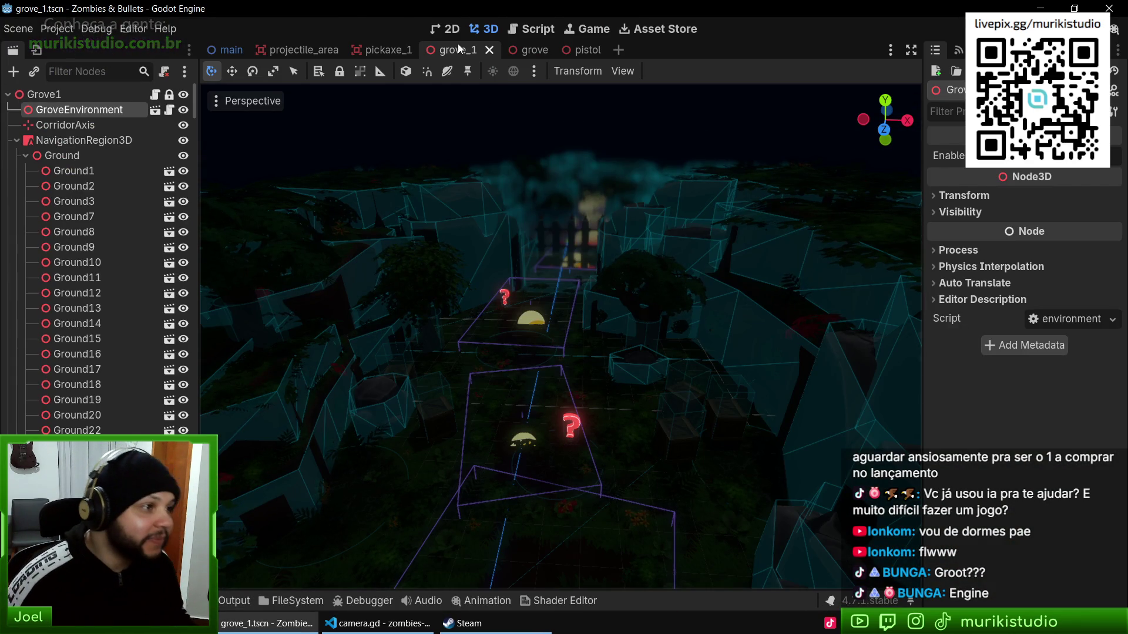
Step: Close the grove scenes in Godot and discard the grove.tres changes in VS Code
{"action": "middle_click", "coordinate": [460, 50]}
{"action": "middle_click", "coordinate": [463, 48]}
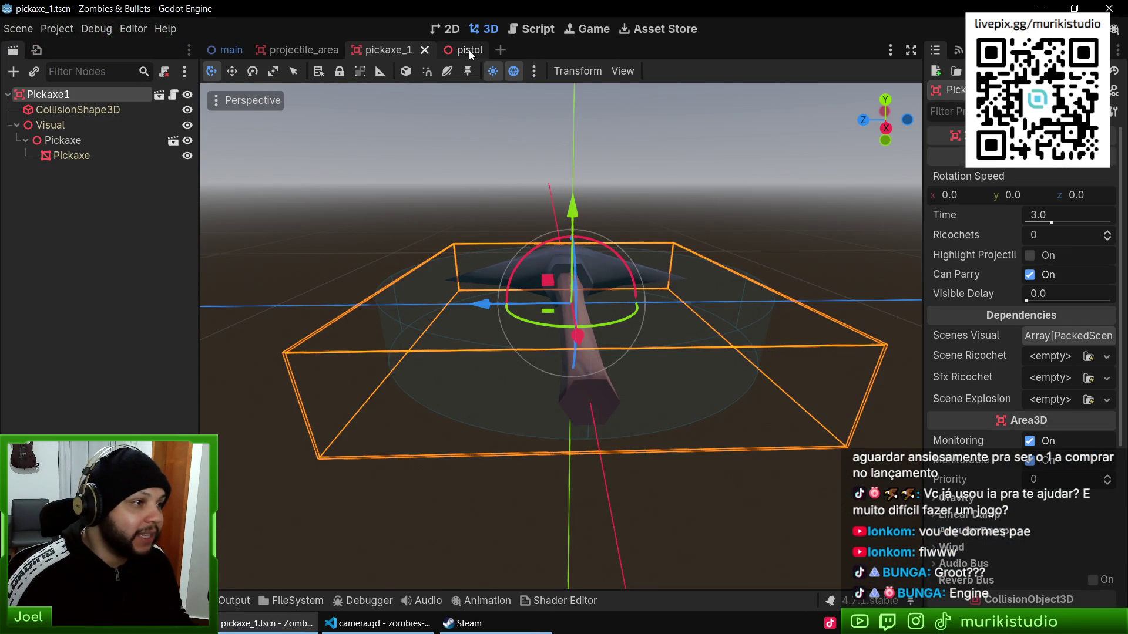
{"action": "left_click", "coordinate": [411, 611]}
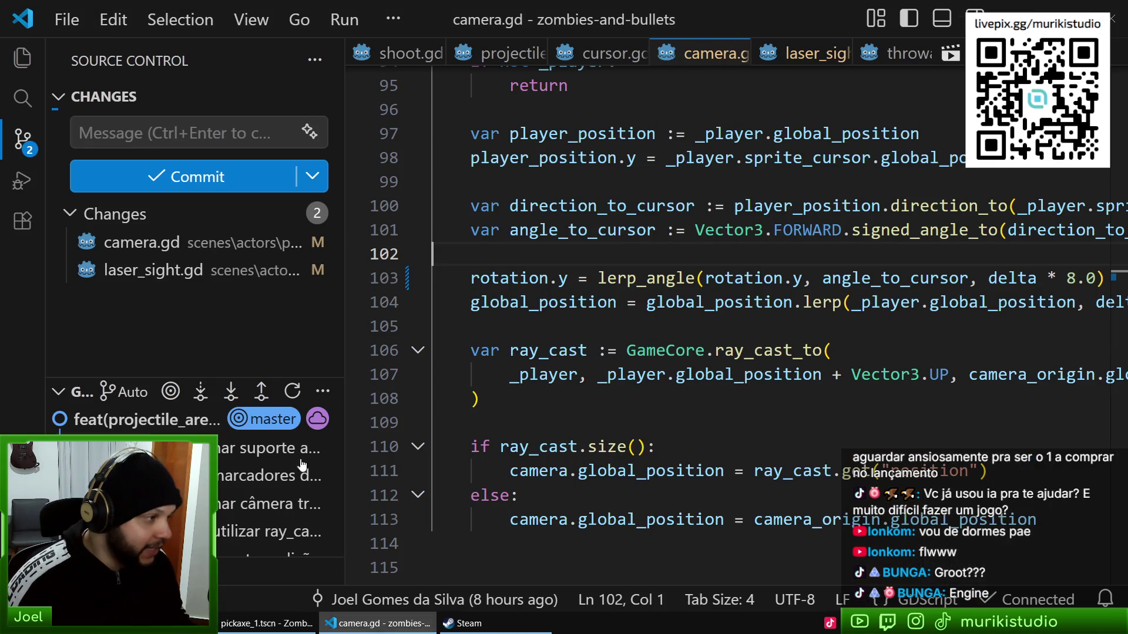
{"action": "left_click", "coordinate": [174, 243]}
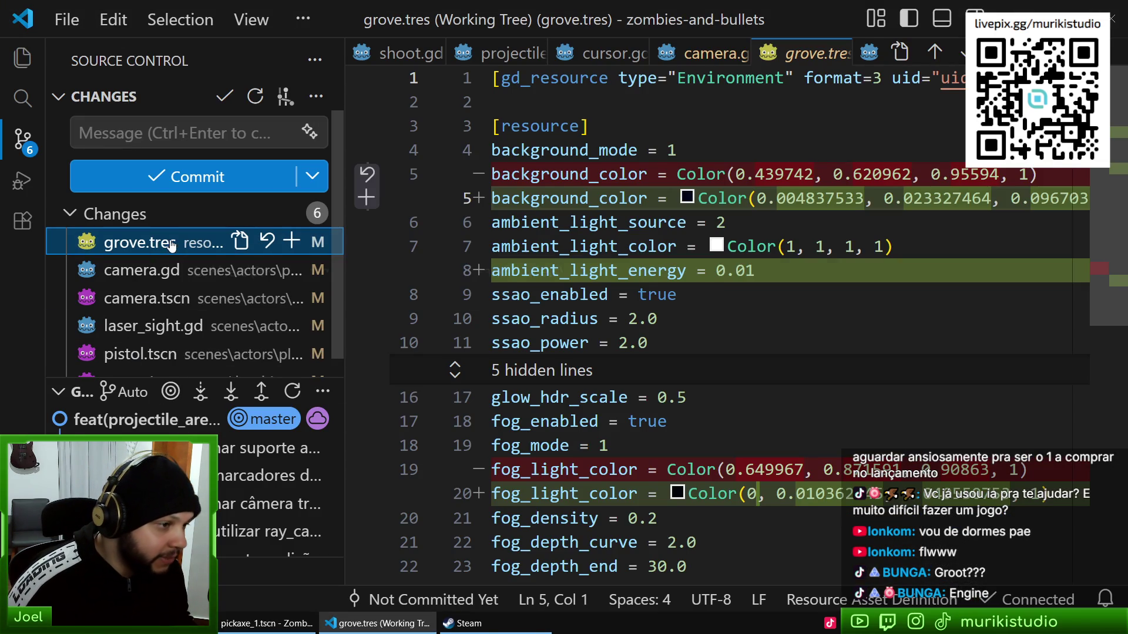
{"action": "left_click", "coordinate": [267, 242]}
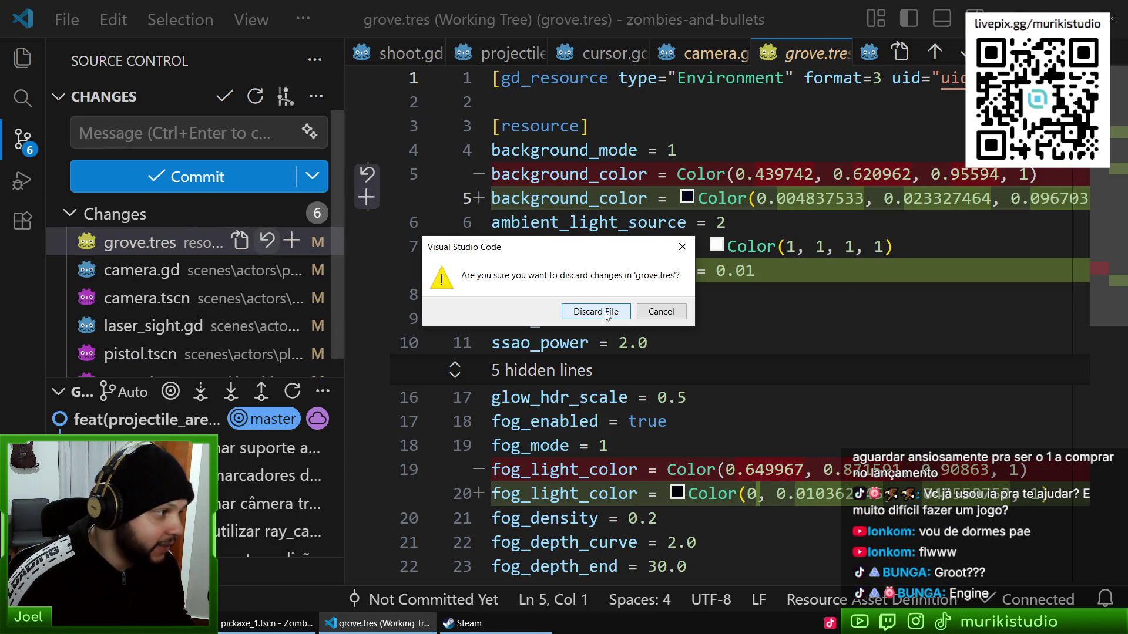
{"action": "left_click", "coordinate": [608, 311]}
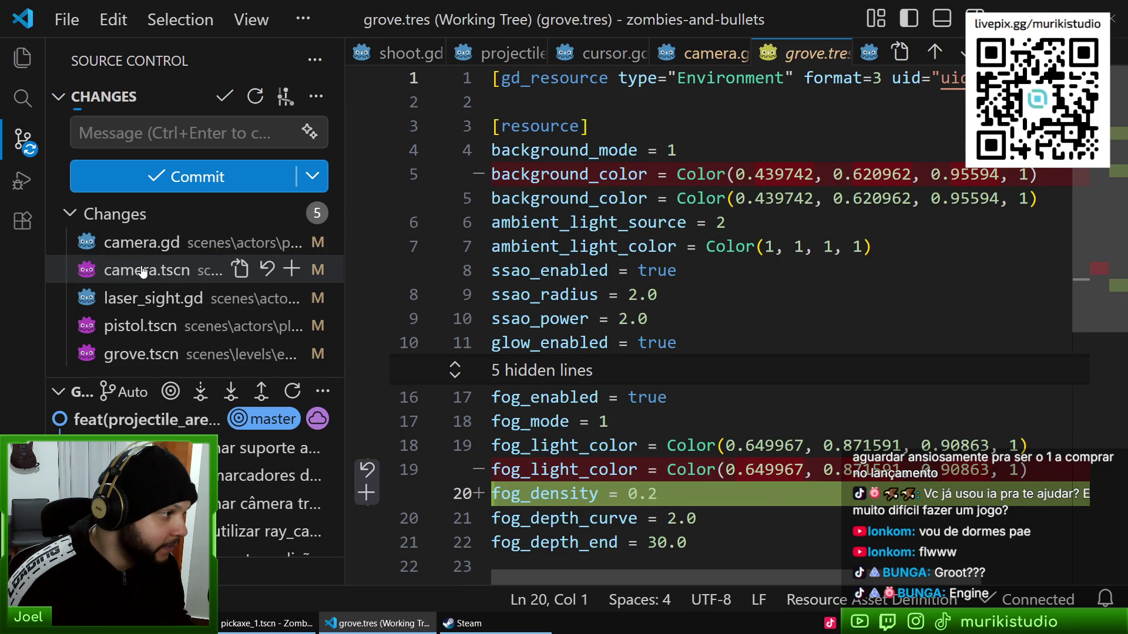
Step: Review the camera.gd, camera.tscn, laser_sight.gd and pistol.tscn diffs, and discard the grove.tscn changes
{"action": "left_click", "coordinate": [140, 245]}
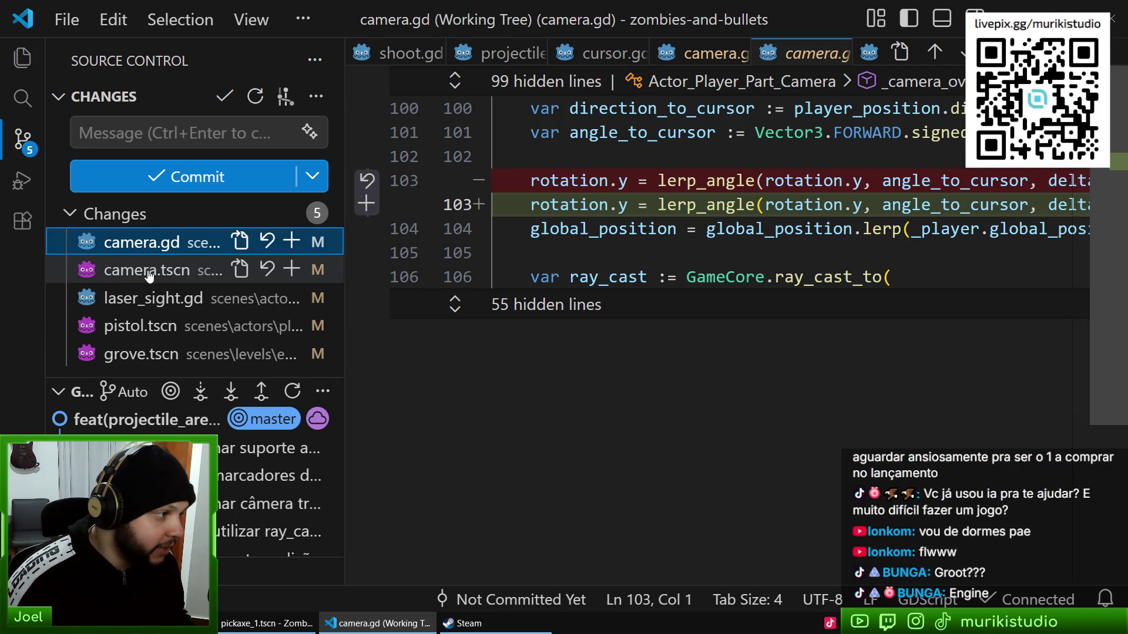
{"action": "left_click", "coordinate": [154, 271]}
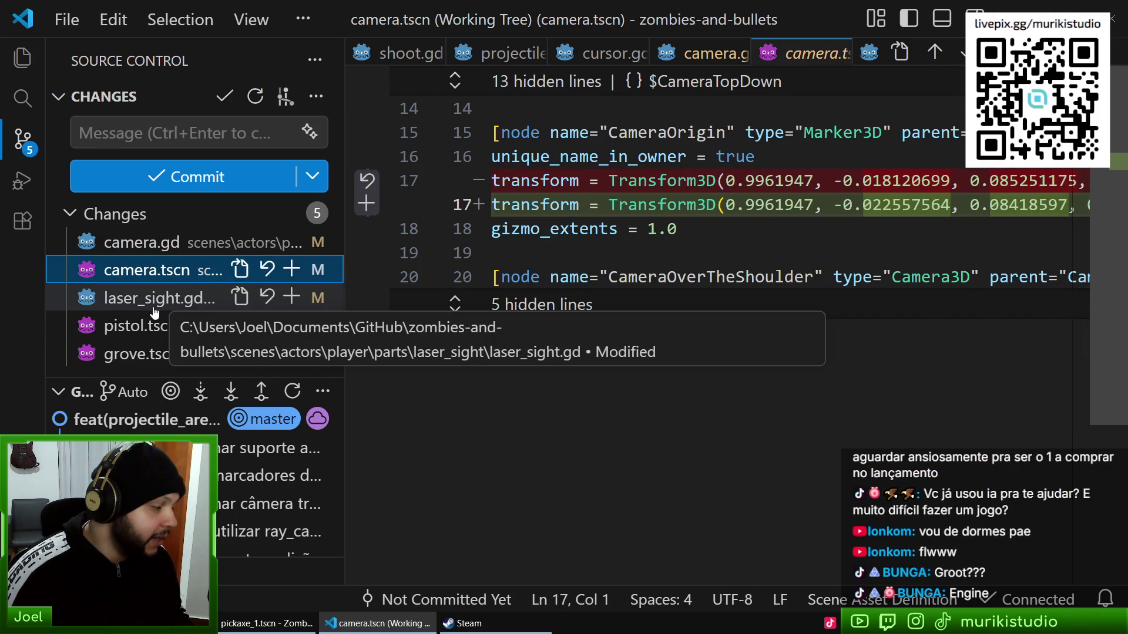
{"action": "left_click", "coordinate": [155, 300]}
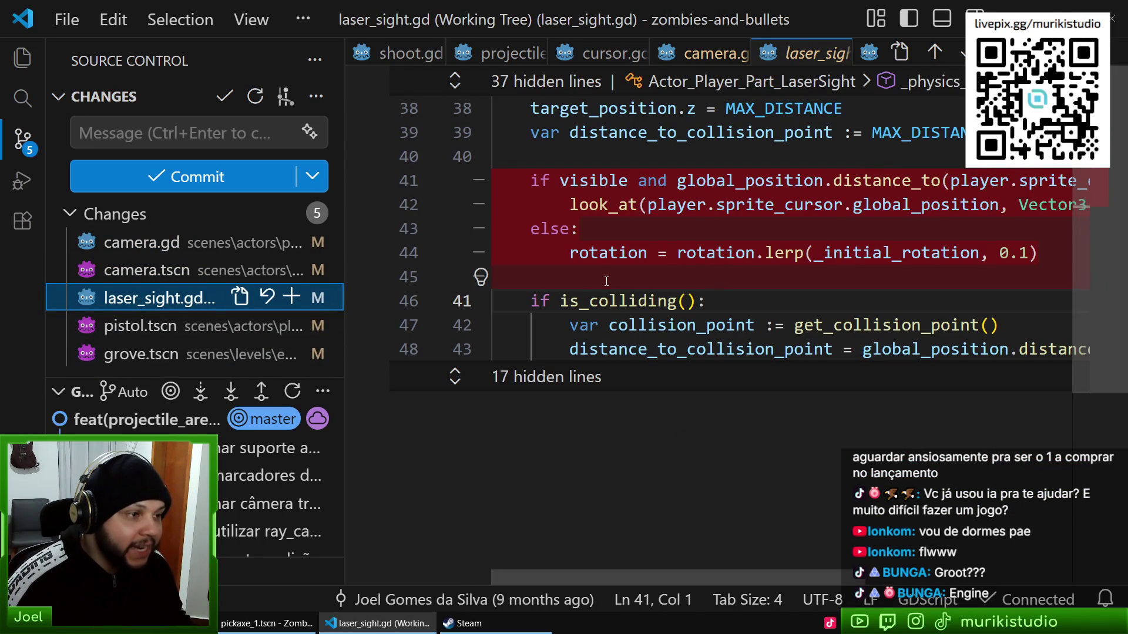
{"action": "left_click", "coordinate": [136, 327]}
{"action": "left_click", "coordinate": [268, 324]}
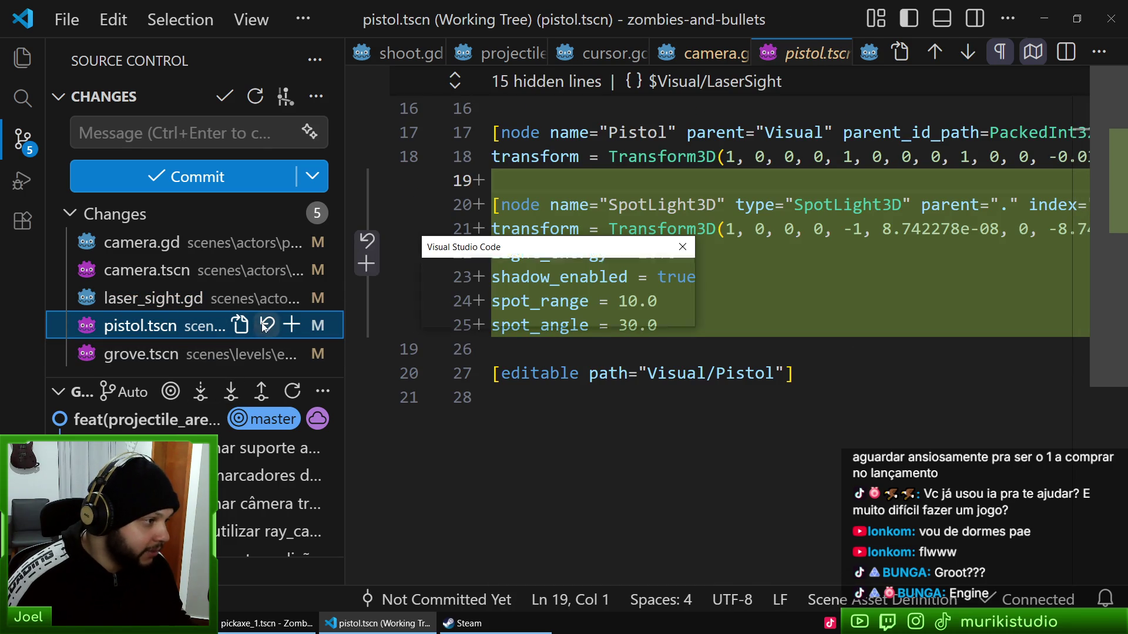
{"action": "key", "text": "Escape"}
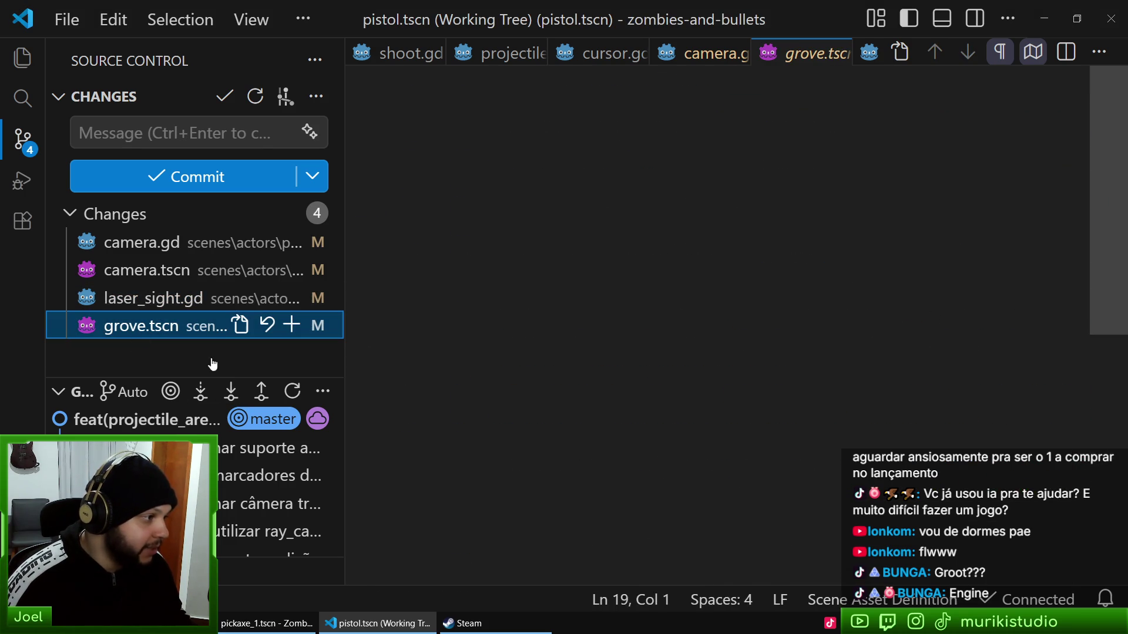
{"action": "left_click", "coordinate": [267, 324]}
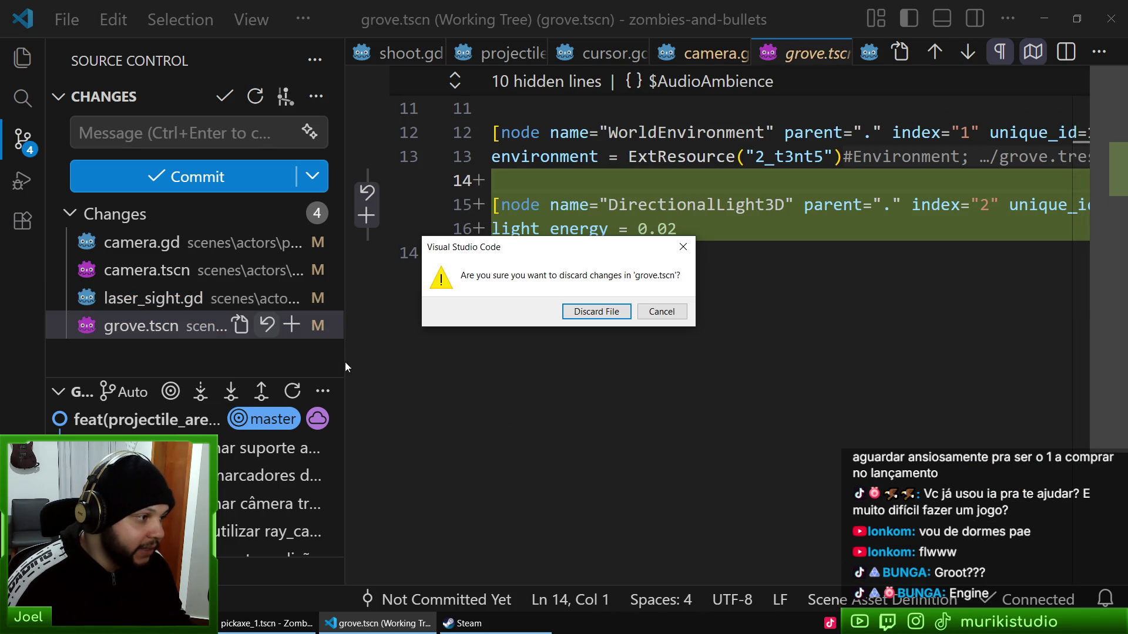
{"action": "left_click", "coordinate": [594, 320]}
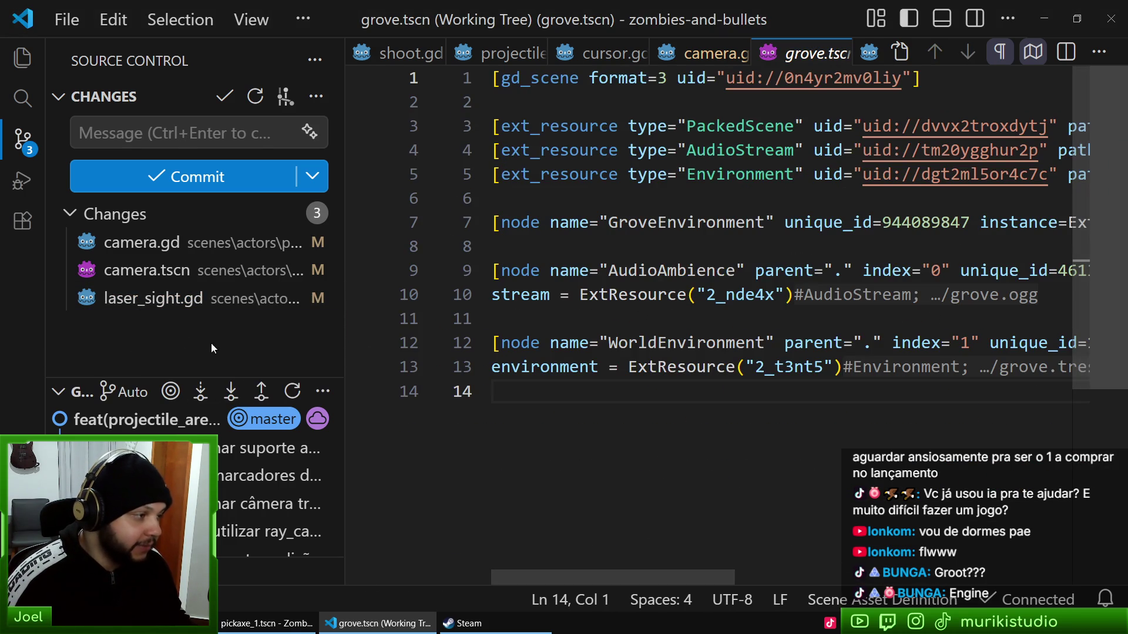
Step: Check Godot's project options, then view camera.gd's uncommitted diff
{"action": "key", "text": "alt+Tab"}
{"action": "left_click", "coordinate": [44, 29]}
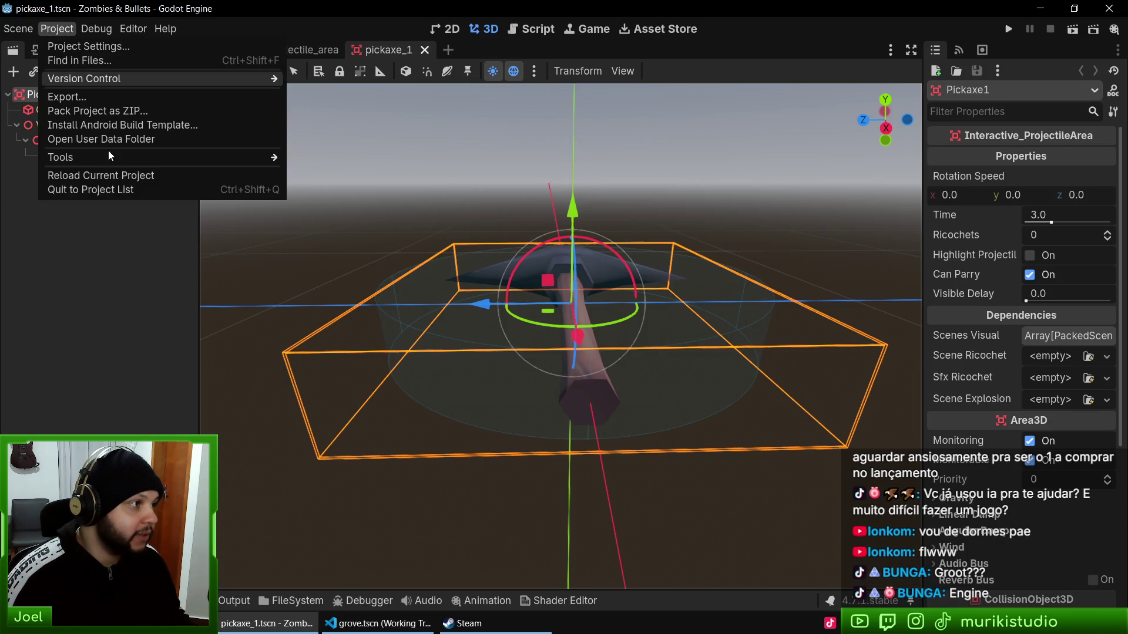
{"action": "left_click", "coordinate": [118, 189]}
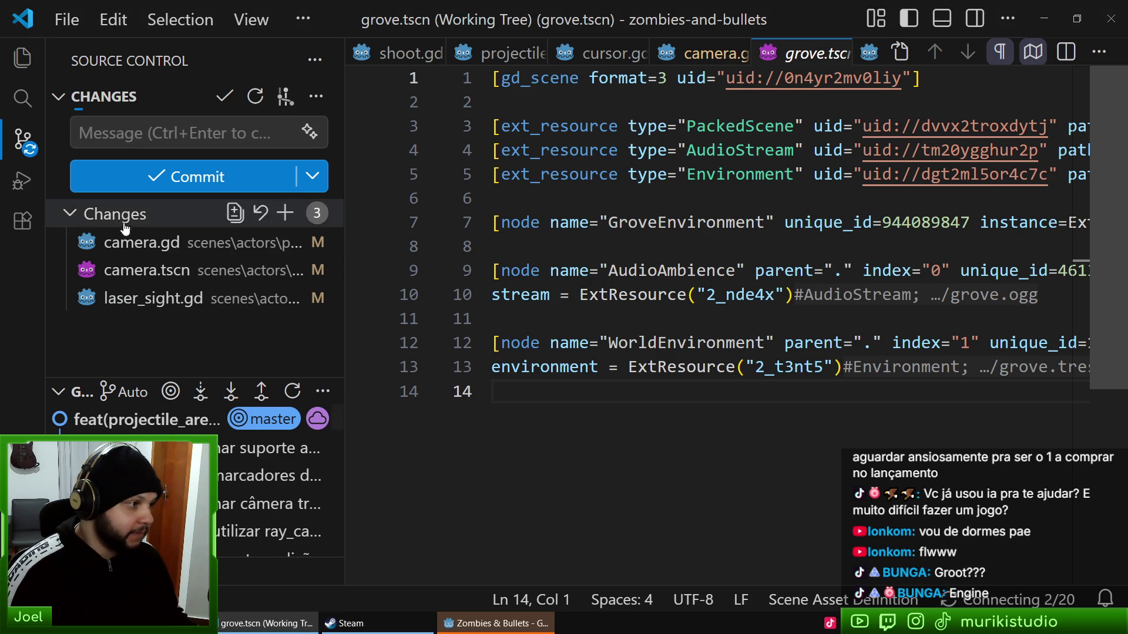
{"action": "left_click", "coordinate": [114, 244]}
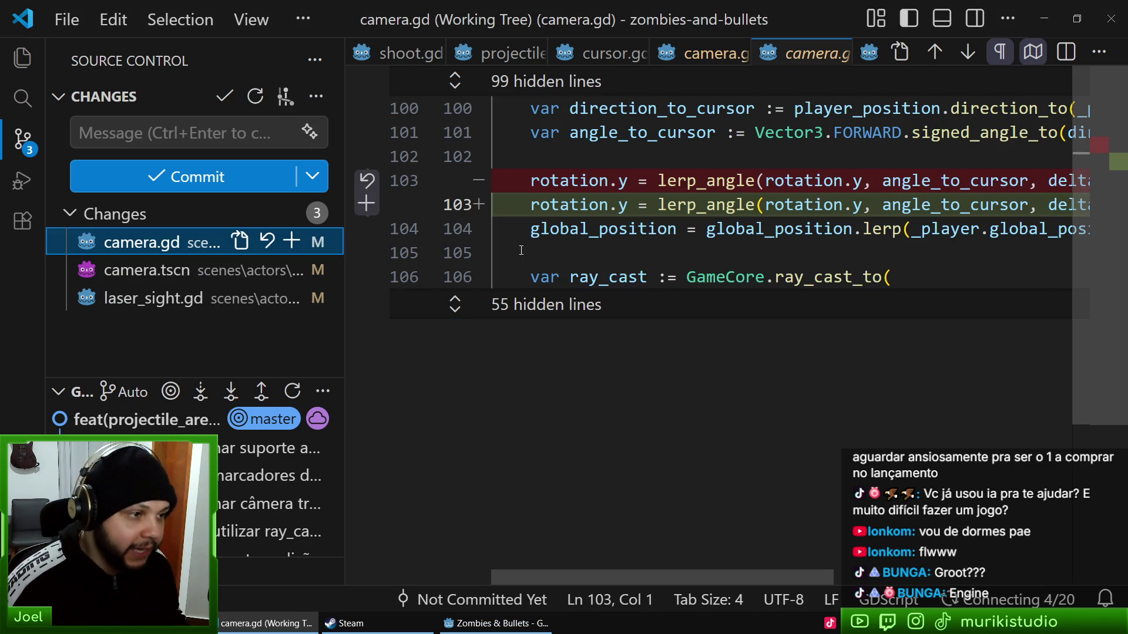
Step: Stage camera.gd and camera.tscn and start the fix(camera) commit message
{"action": "left_click", "coordinate": [286, 244]}
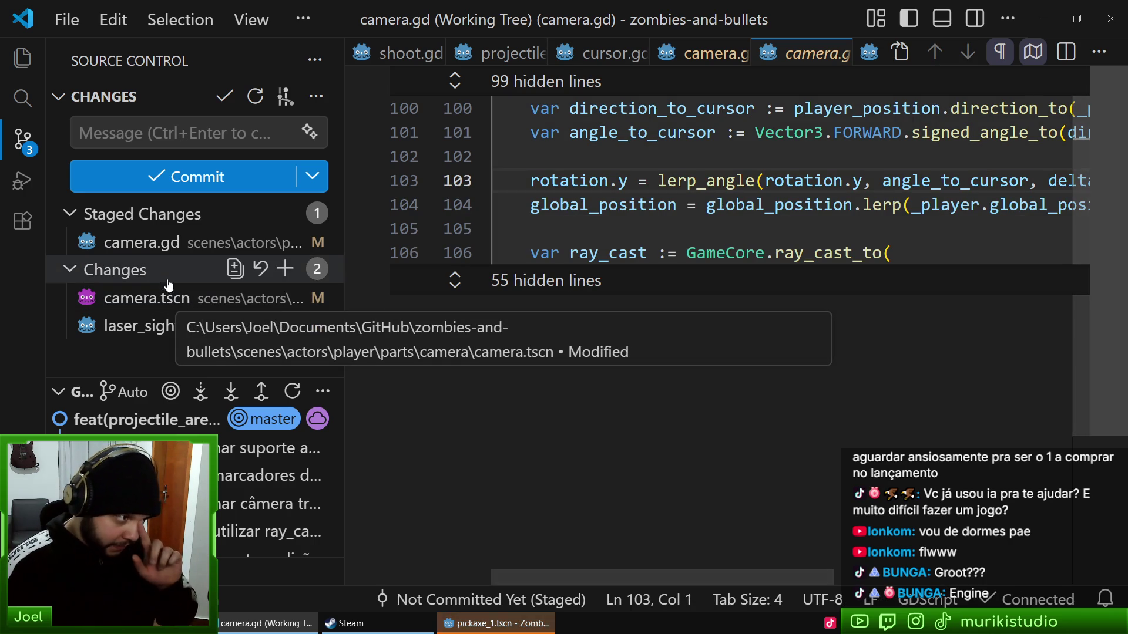
{"action": "left_click", "coordinate": [294, 301]}
{"action": "left_click", "coordinate": [162, 140]}
{"action": "type", "text": "fix(camera): corrigir posi"}
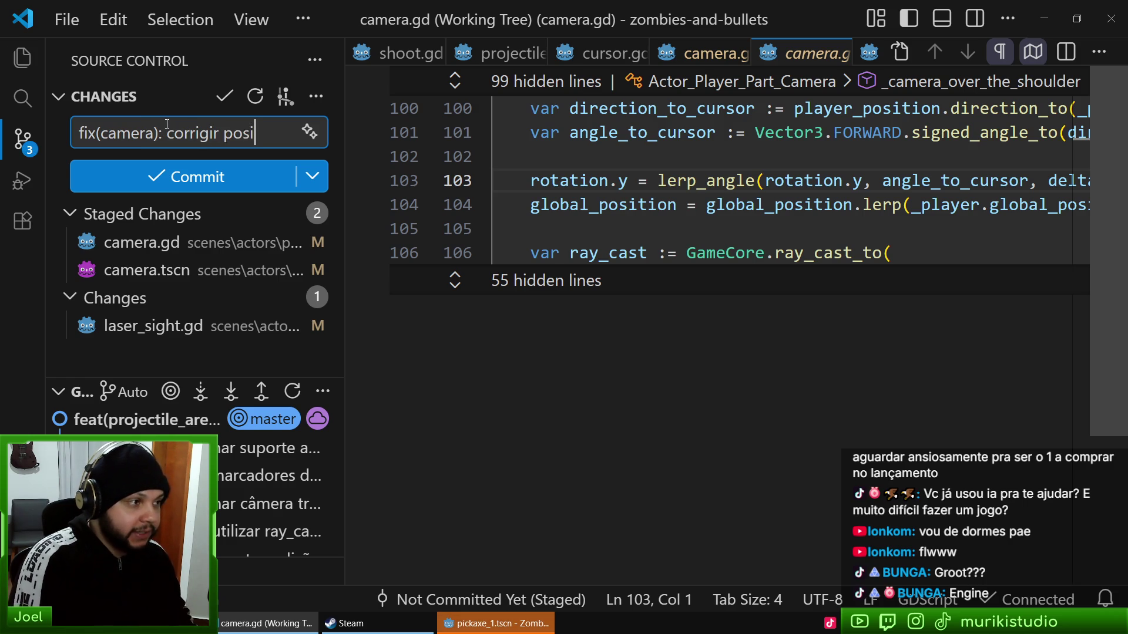
{"action": "type", "text": "ção e suavização da r"}
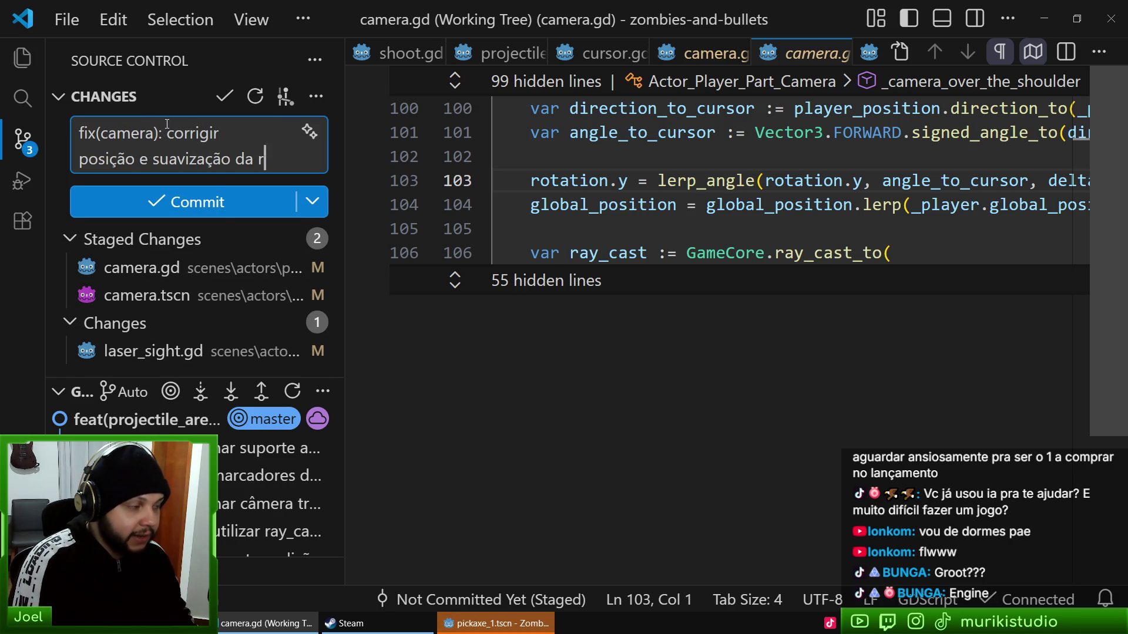
{"action": "type", "text": "otação da câmera"}
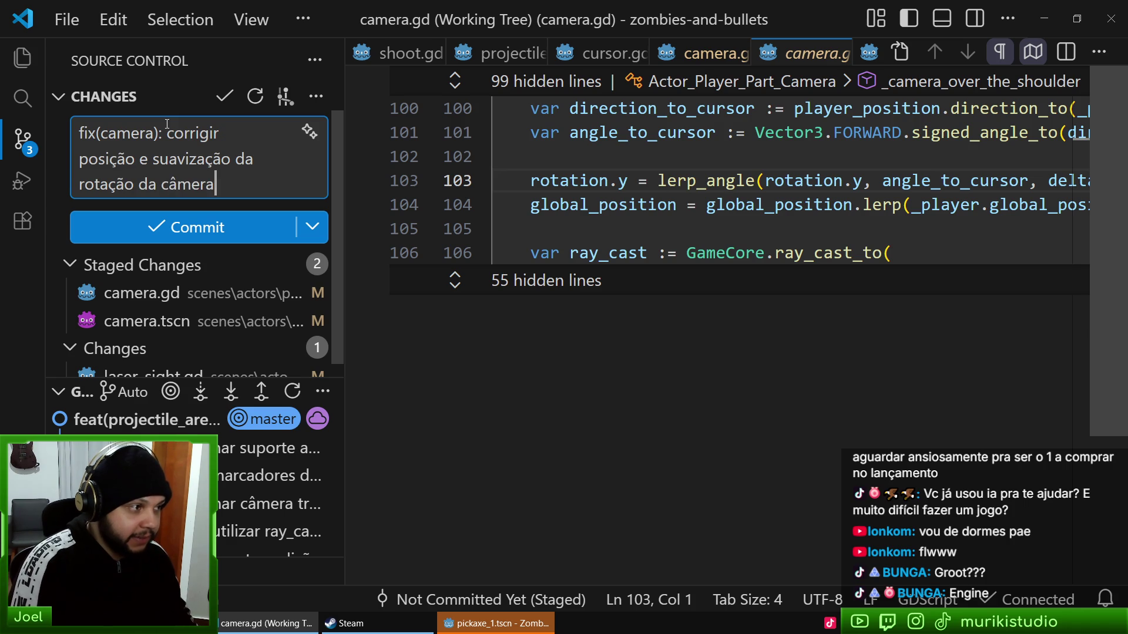
{"action": "type", "text": " do jogador"}
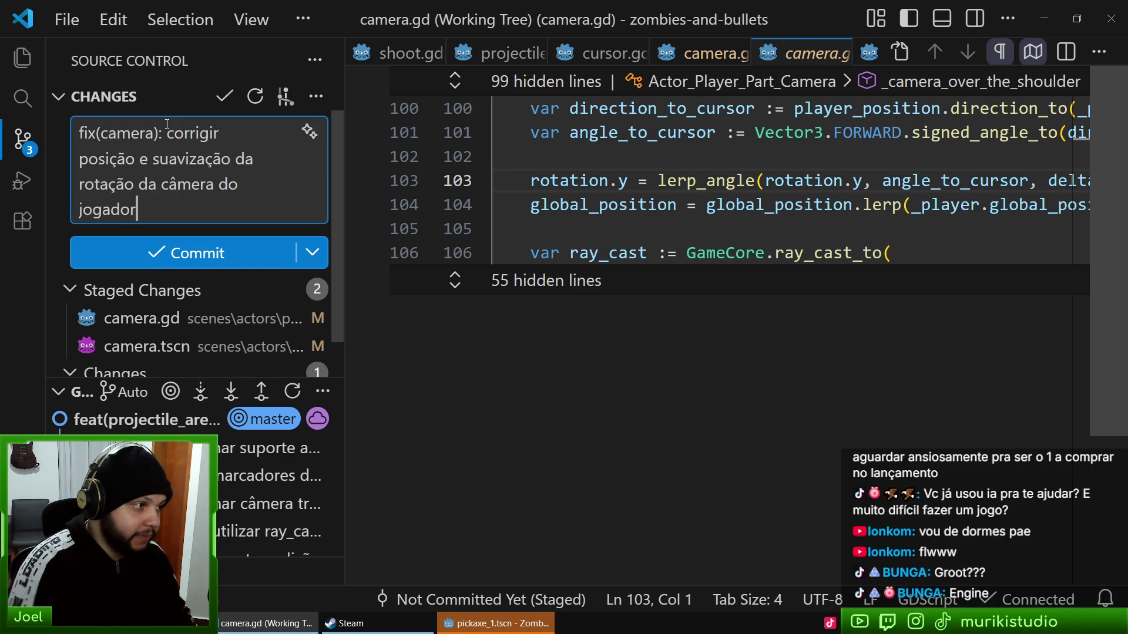
Step: Review the staged camera diffs, commit them, and view laser_sight.gd's changes
{"action": "left_click", "coordinate": [154, 347]}
{"action": "left_click", "coordinate": [151, 320]}
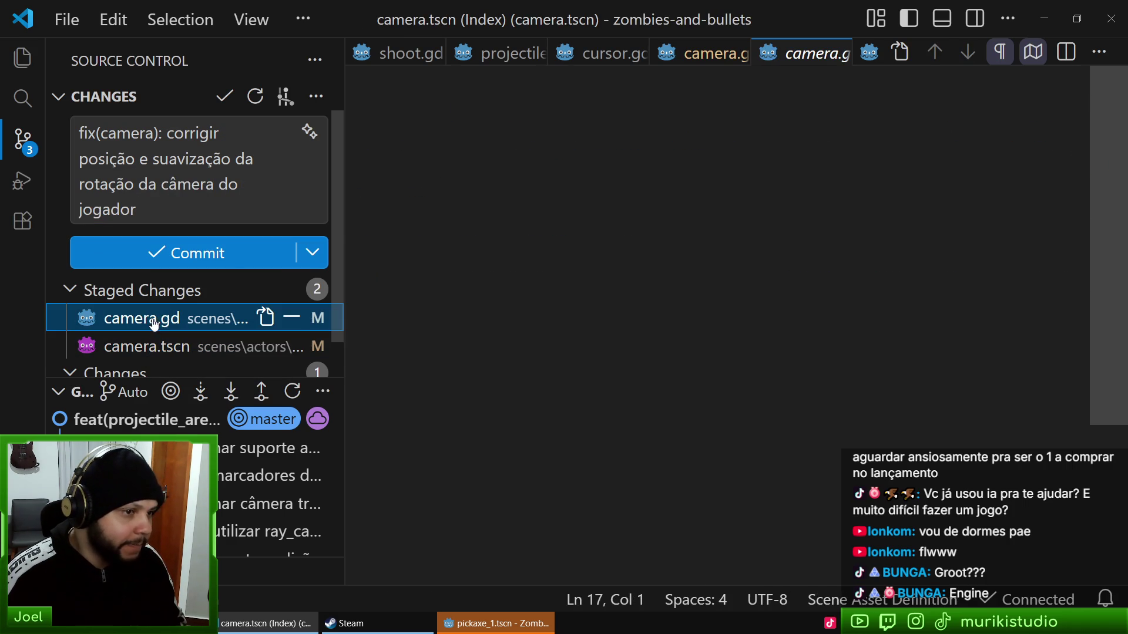
{"action": "scroll", "coordinate": [621, 290], "scroll_direction": "down", "scroll_amount": 2}
{"action": "scroll", "coordinate": [662, 245], "scroll_direction": "up", "scroll_amount": 2}
{"action": "scroll", "coordinate": [662, 244], "scroll_direction": "right", "scroll_amount": 5}
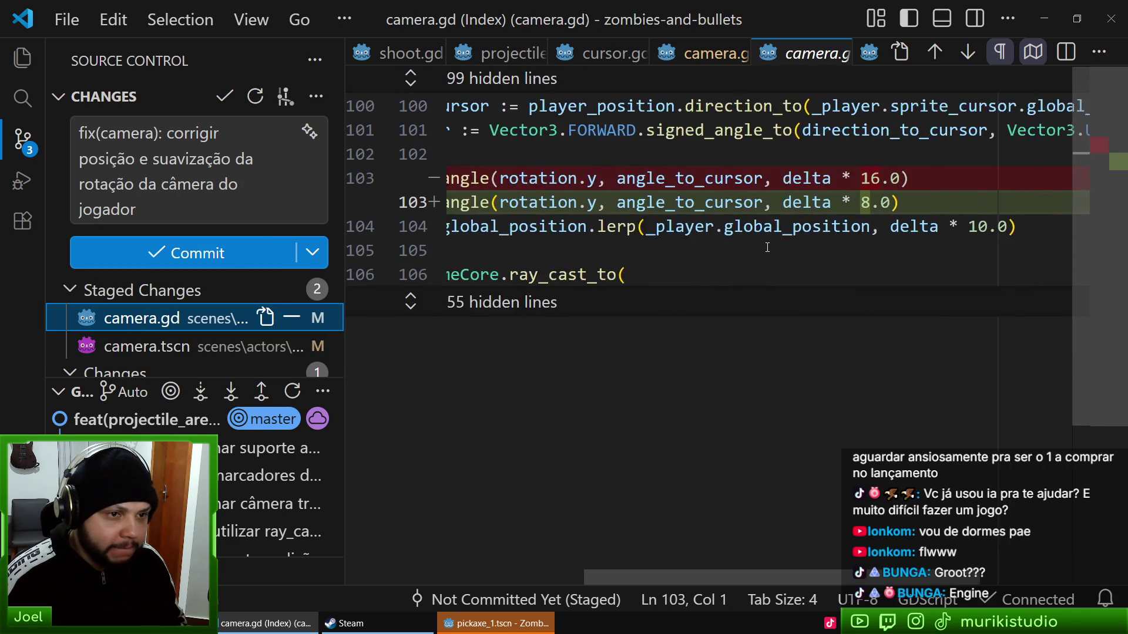
{"action": "scroll", "coordinate": [740, 288], "scroll_direction": "left", "scroll_amount": 5}
{"action": "left_click", "coordinate": [146, 181]}
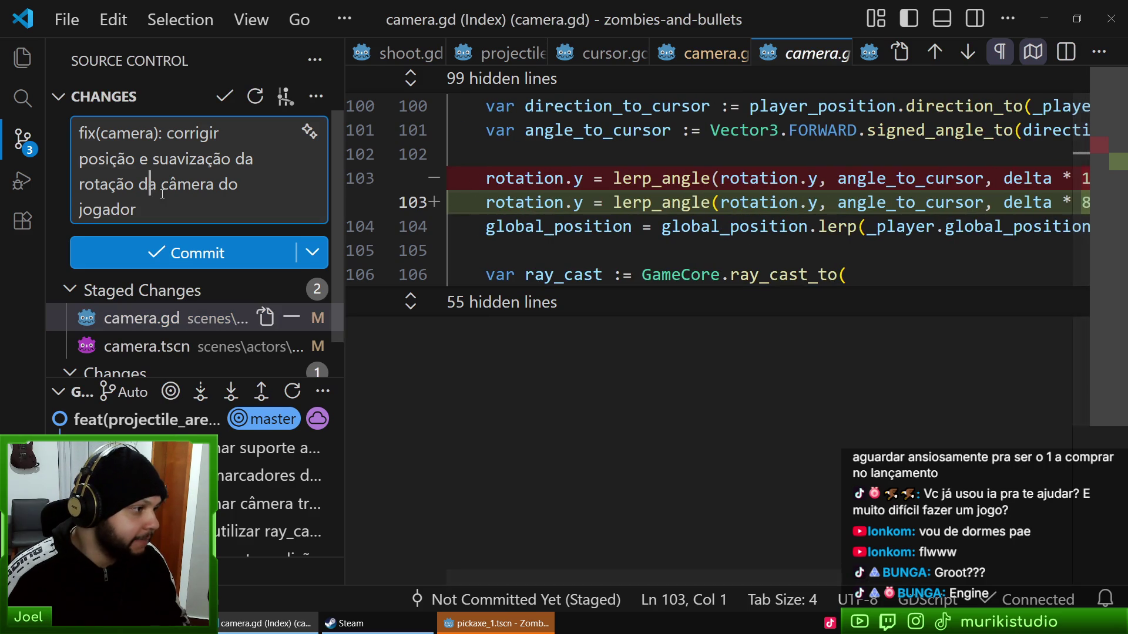
{"action": "key", "text": "ctrl+Return"}
{"action": "left_click", "coordinate": [147, 242]}
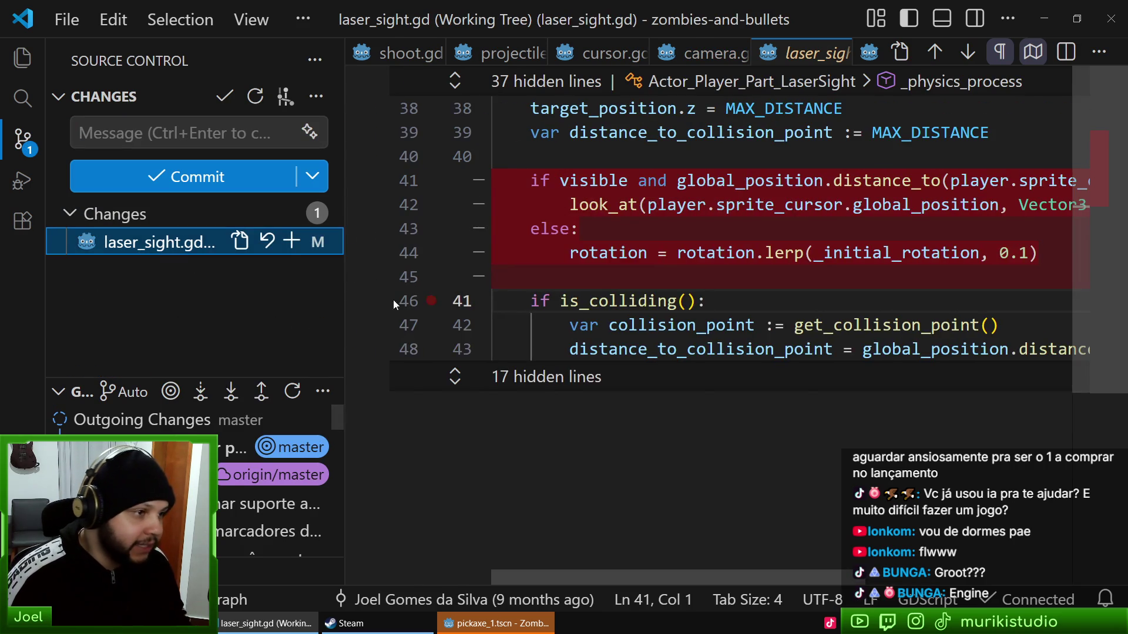
Step: Stage laser_sight.gd, begin the fix(laser_sight) commit message, and review the staged diff
{"action": "left_click", "coordinate": [291, 240]}
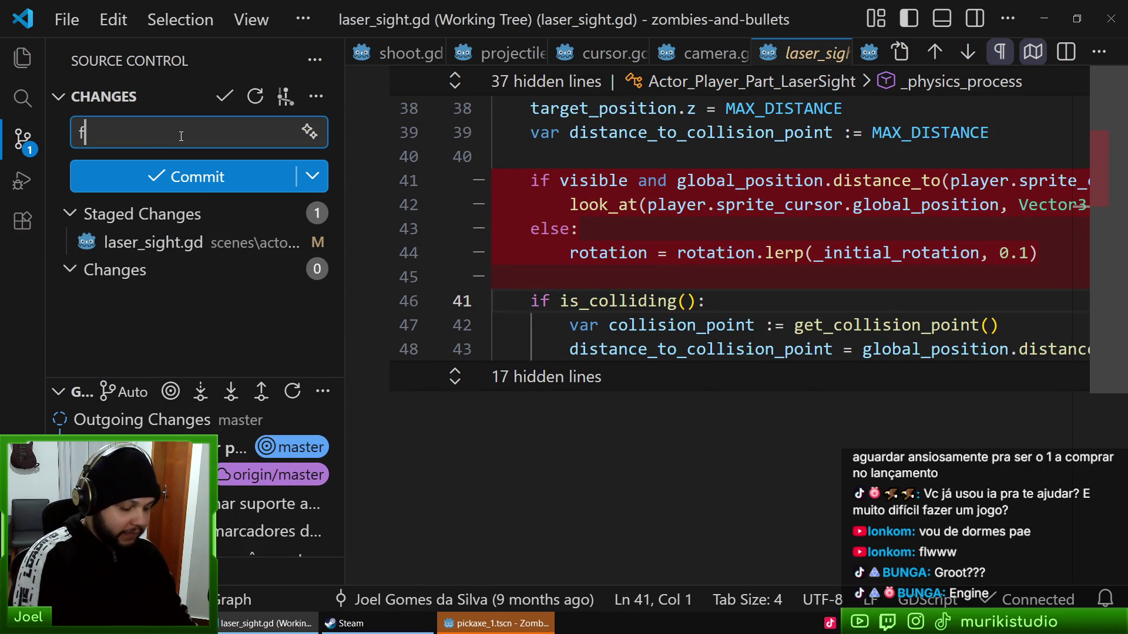
{"action": "type", "text": "ix(laser_sight): remover"}
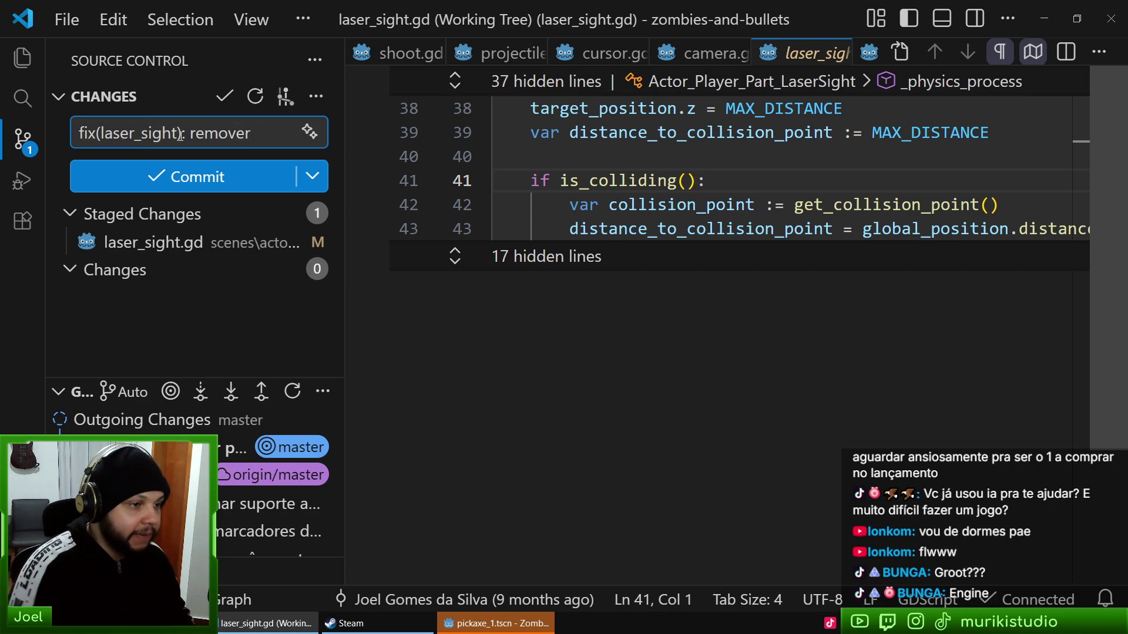
{"action": "left_click", "coordinate": [833, 51]}
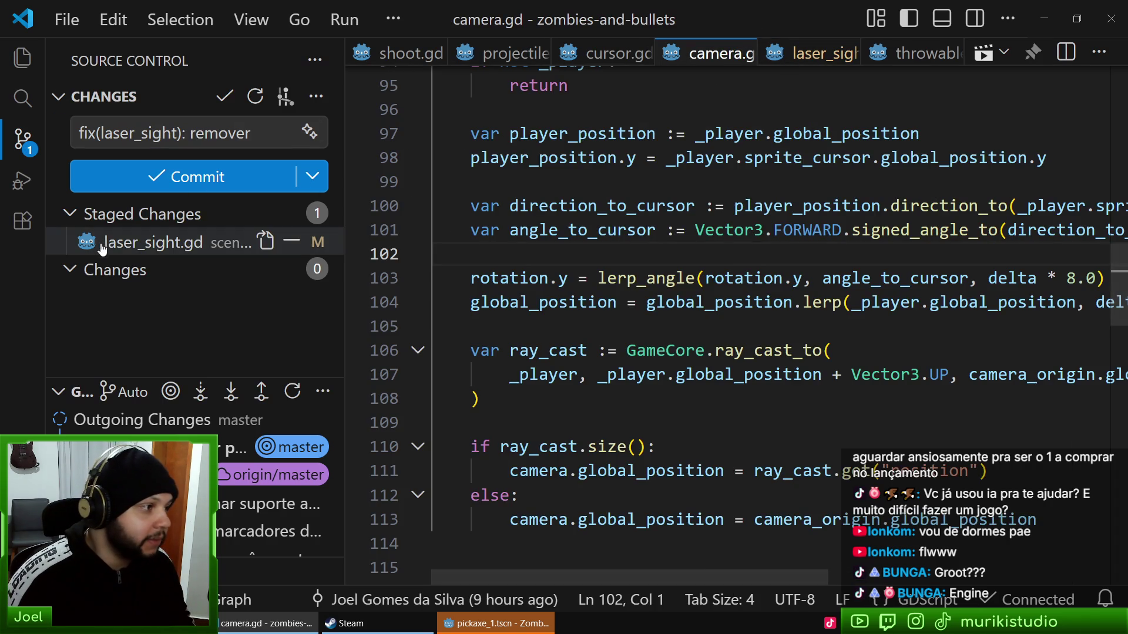
{"action": "left_click", "coordinate": [153, 242]}
{"action": "scroll", "coordinate": [741, 238], "scroll_direction": "down", "scroll_amount": 1}
Step: Finish the message 'fix(laser_sight): remover direcionamento do laser até o cursor da mira', commit, close the diff
{"action": "left_click", "coordinate": [279, 137]}
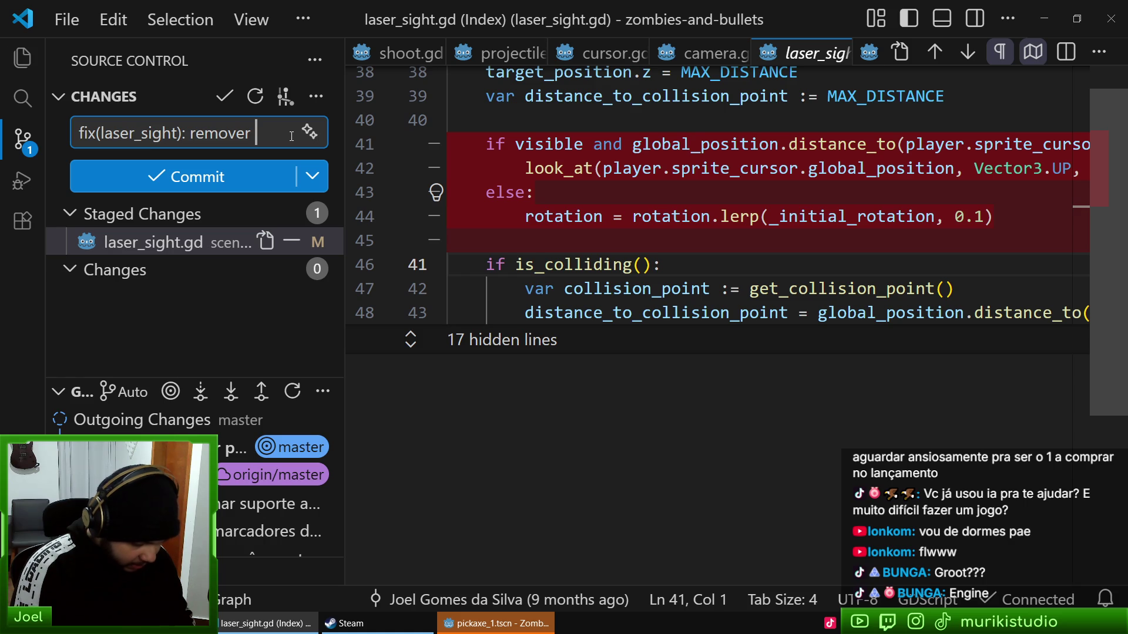
{"action": "type", "text": "direcionamento do laser"}
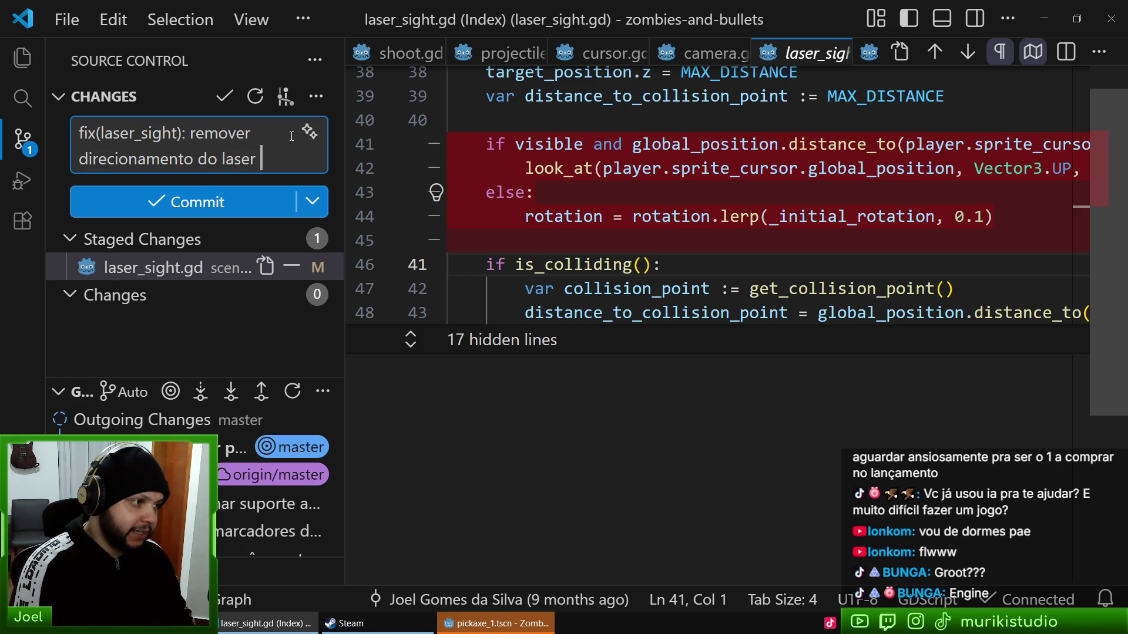
{"action": "key", "text": "Return"}
{"action": "type", "text": "até o cursor da mira"}
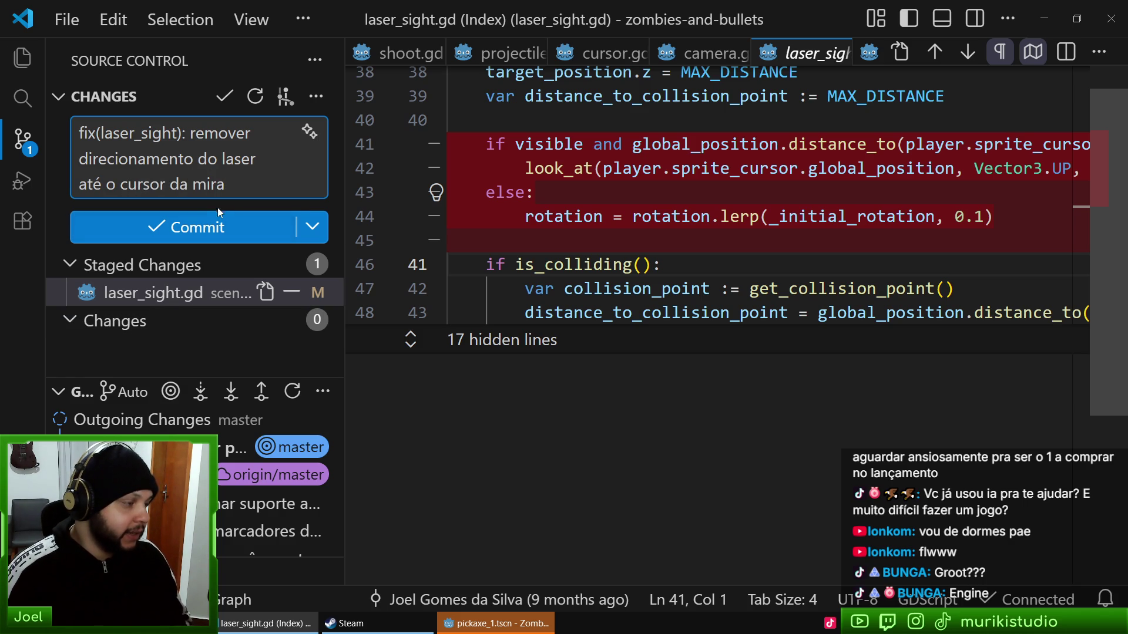
{"action": "left_click", "coordinate": [241, 226]}
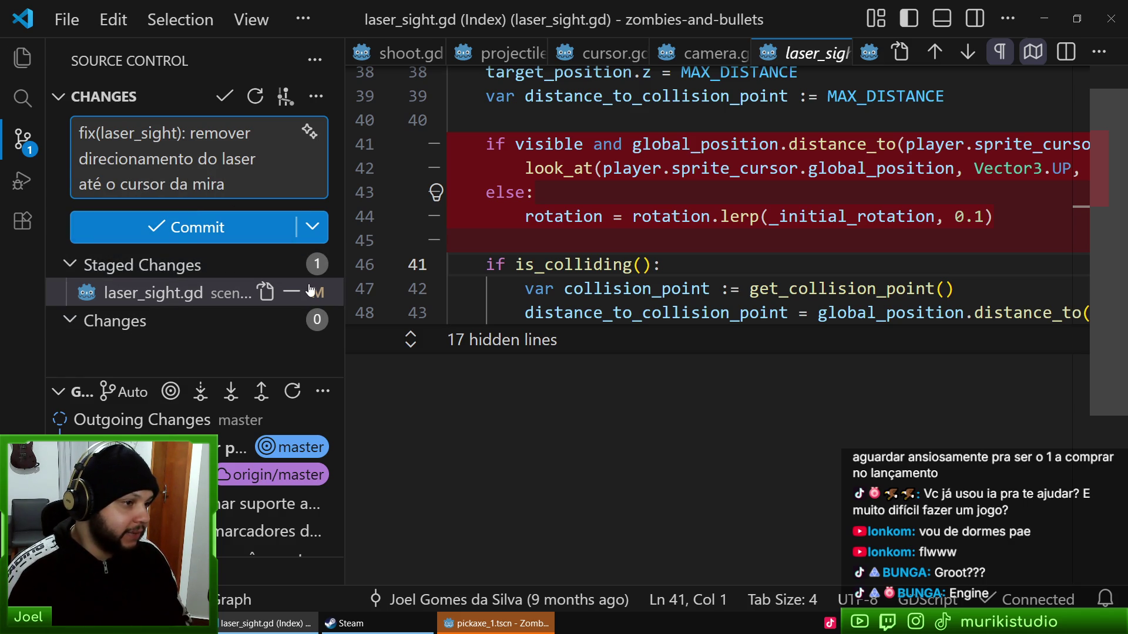
{"action": "left_click", "coordinate": [743, 63]}
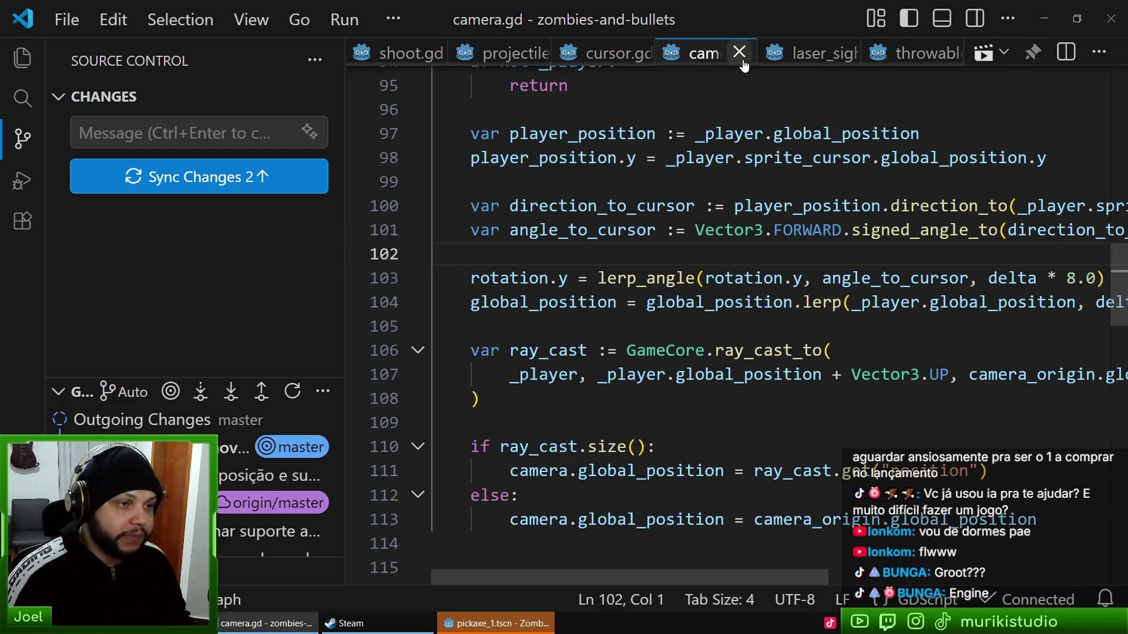
Step: Back in the Godot editor, pick grove_1 from the run-specific-scene list and launch it
{"action": "left_click", "coordinate": [496, 623]}
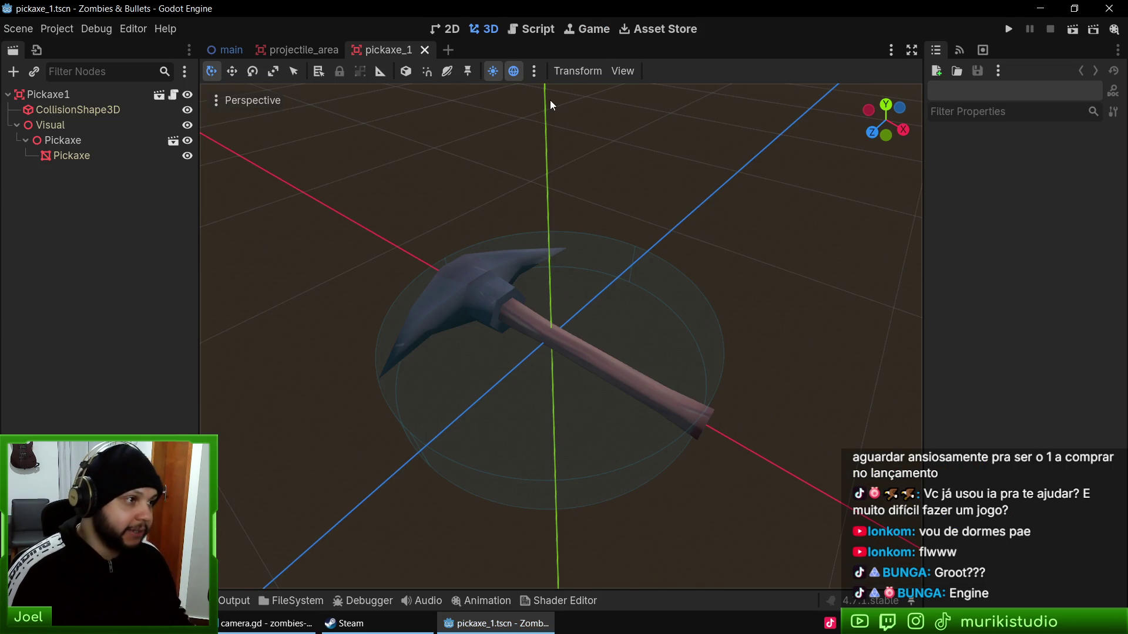
{"action": "key", "text": "ctrl+shift+o"}
{"action": "key", "text": "Down"}
{"action": "key", "text": "Down"}
{"action": "key", "text": "Up"}
{"action": "key", "text": "Return"}
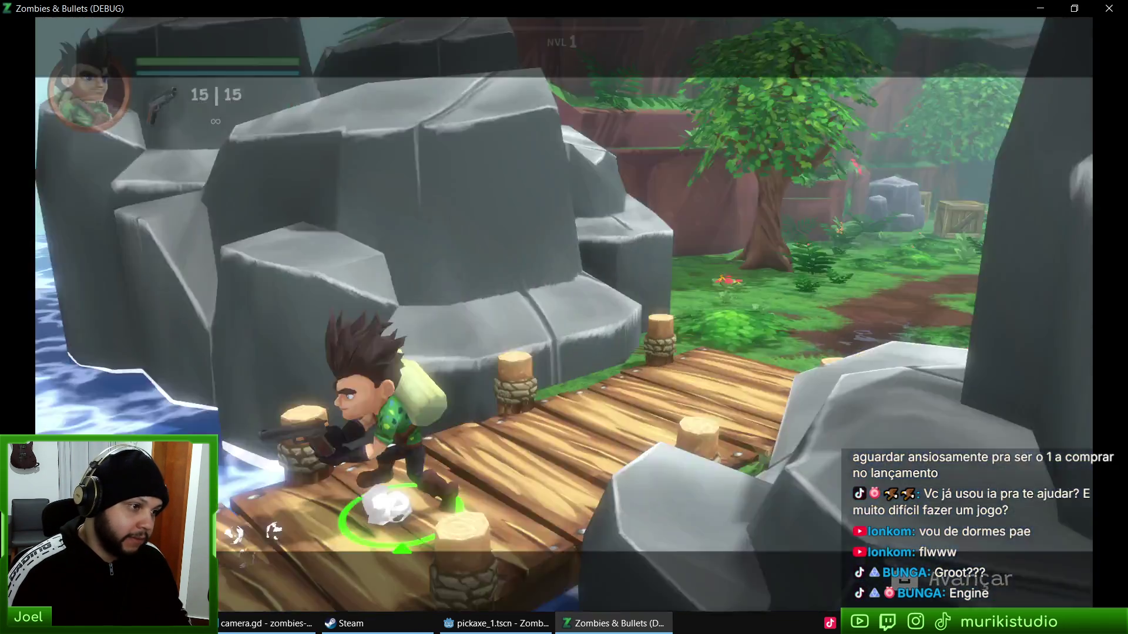
Step: Walk off the bridge, smash the crates along the rock wall, and run toward the ? pickup
{"action": "key", "text": "w"}
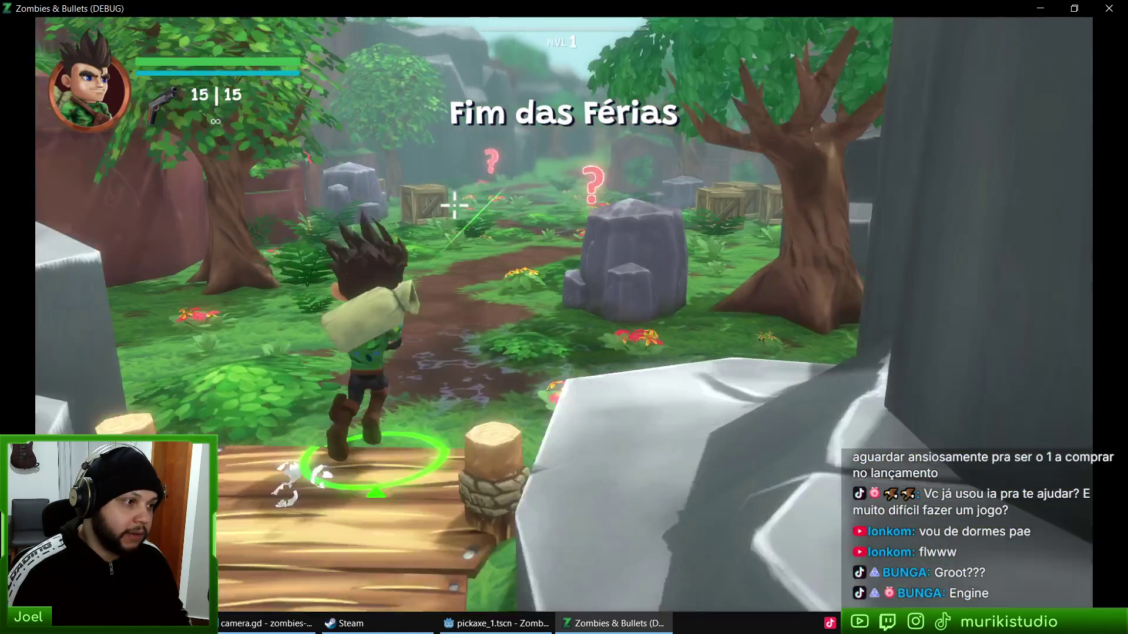
{"action": "key", "text": "w"}
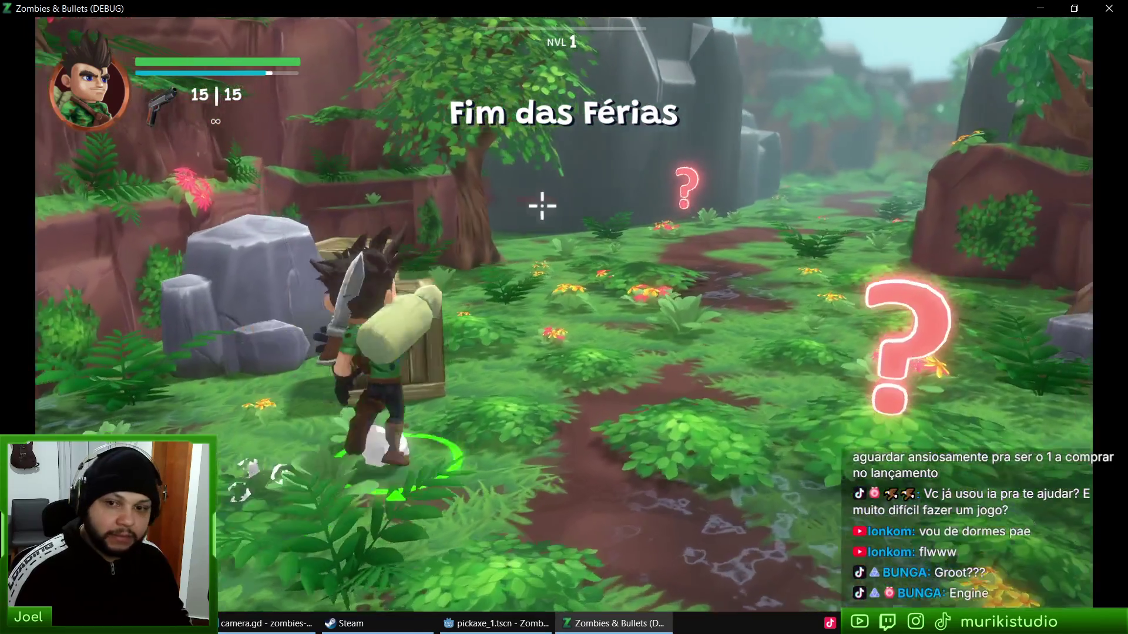
{"action": "left_click", "coordinate": [482, 206]}
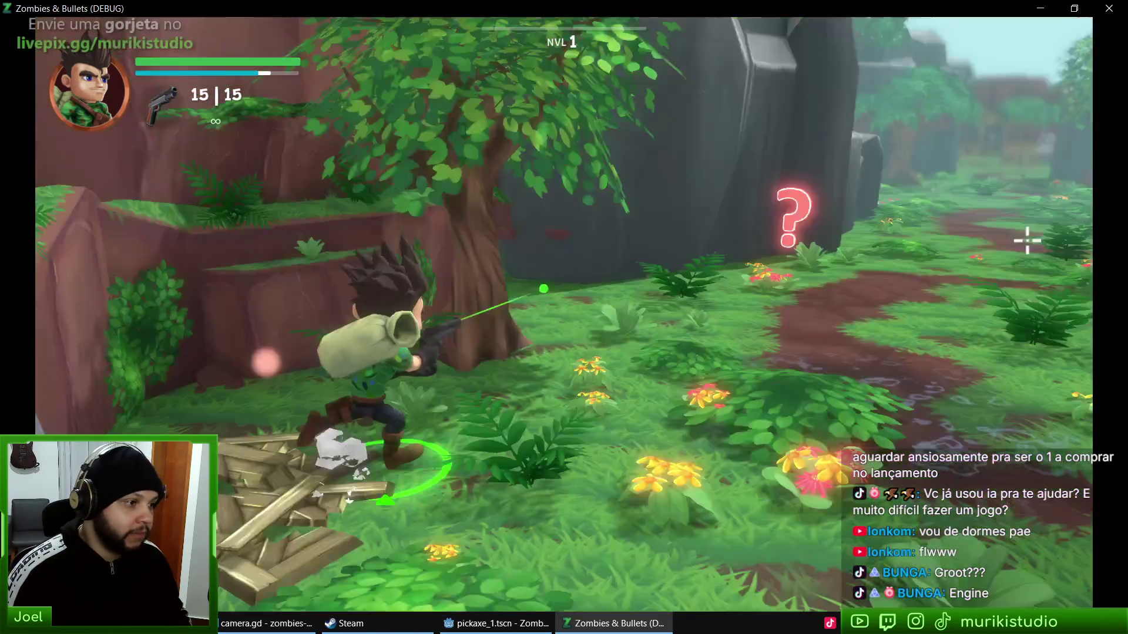
{"action": "key", "text": "w"}
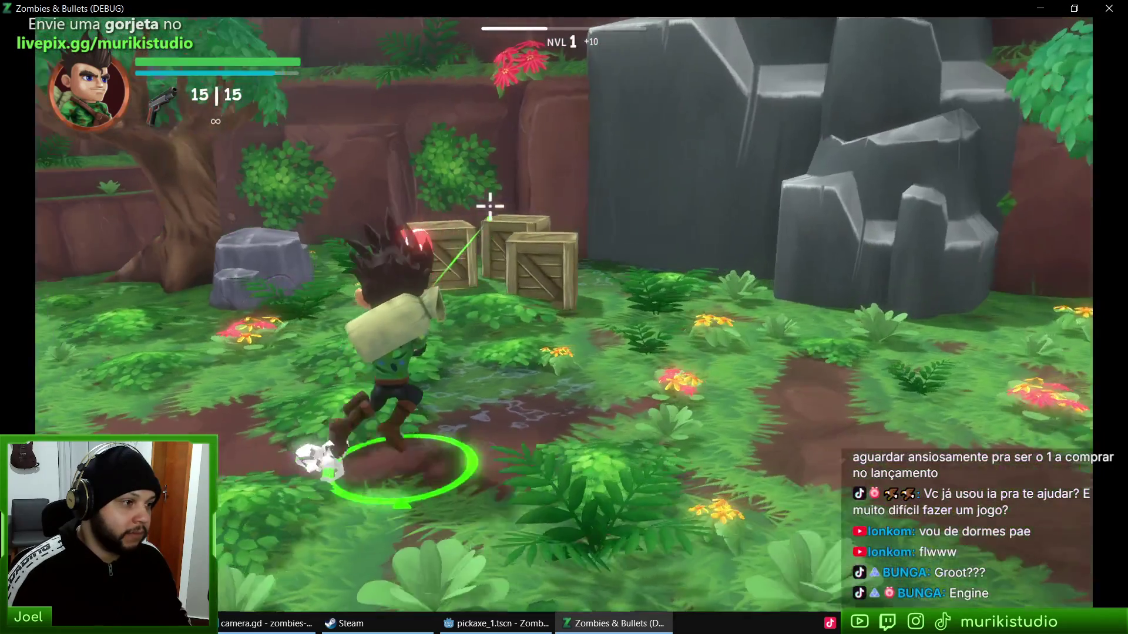
{"action": "key", "text": "w"}
{"action": "left_click", "coordinate": [660, 206]}
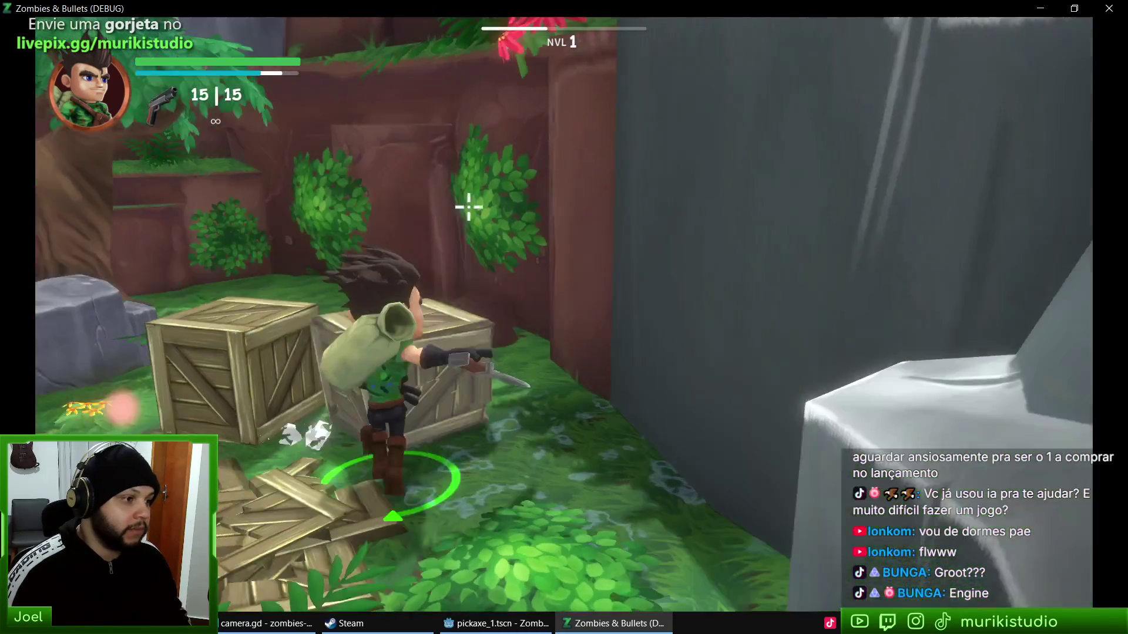
{"action": "left_click", "coordinate": [469, 207]}
{"action": "key", "text": "w"}
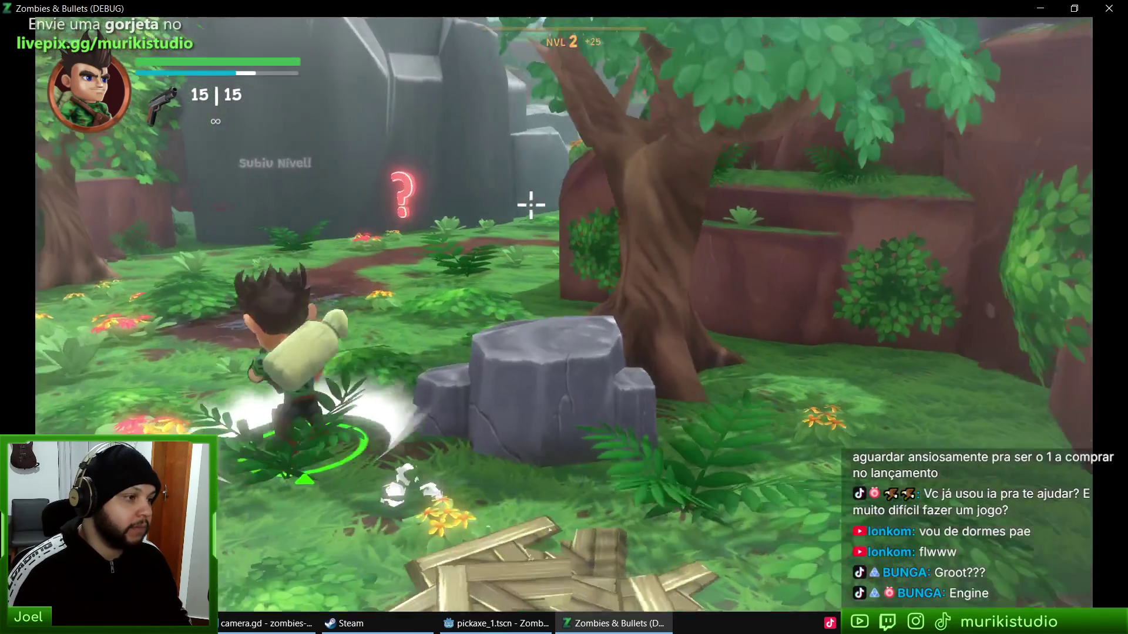
{"action": "key", "text": "w"}
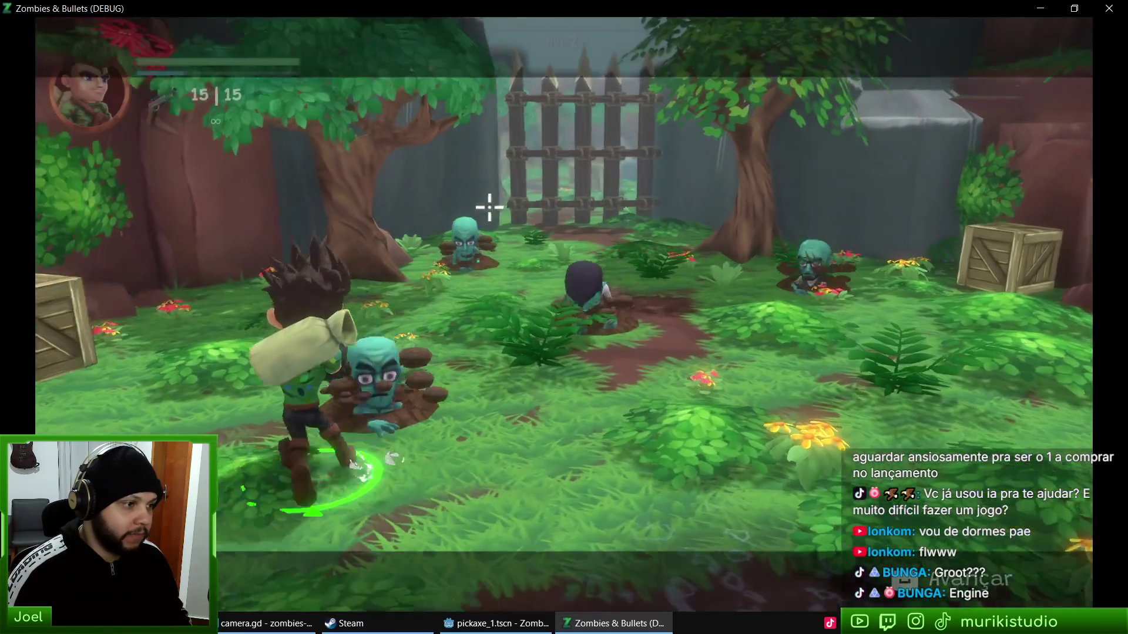
Step: Shoot the zombies rising in the clearing until the pistol is empty, then reload
{"action": "left_click", "coordinate": [546, 191]}
{"action": "left_click", "coordinate": [536, 197]}
{"action": "left_click", "coordinate": [531, 207]}
{"action": "left_click", "coordinate": [531, 204]}
{"action": "left_click", "coordinate": [531, 202]}
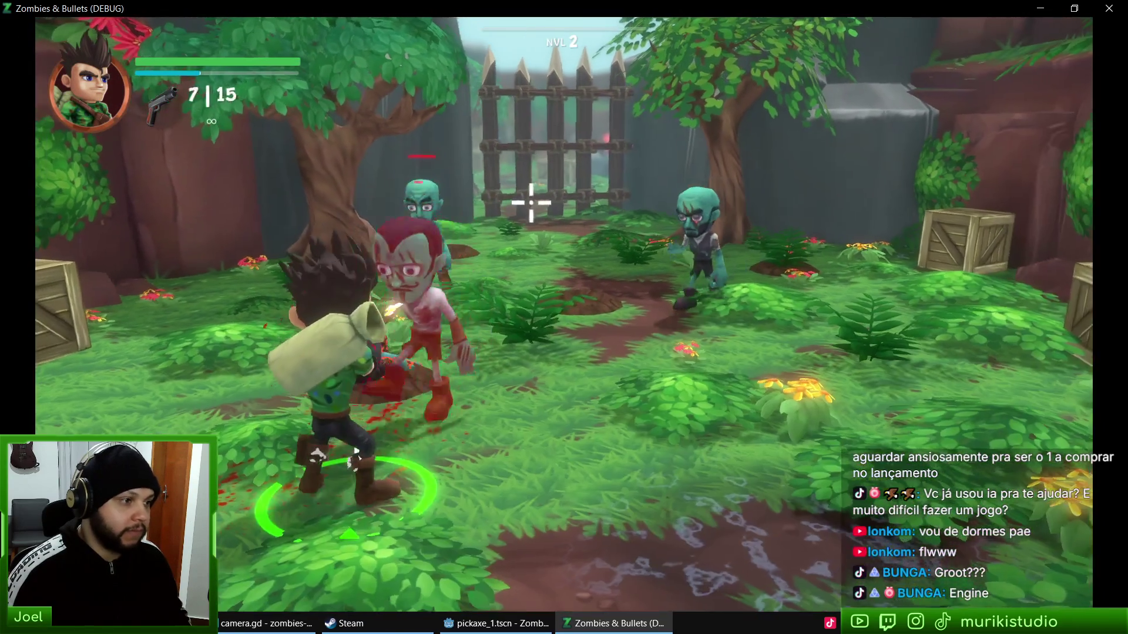
{"action": "left_click", "coordinate": [519, 204]}
{"action": "left_click", "coordinate": [567, 198]}
{"action": "left_click", "coordinate": [685, 214]}
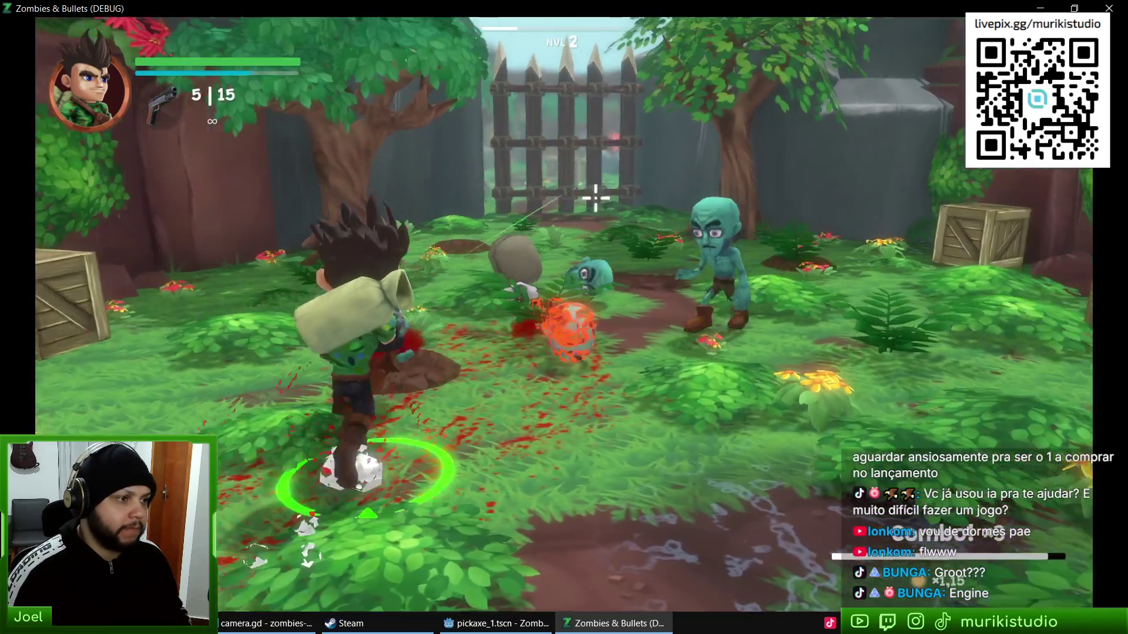
{"action": "key", "text": "r"}
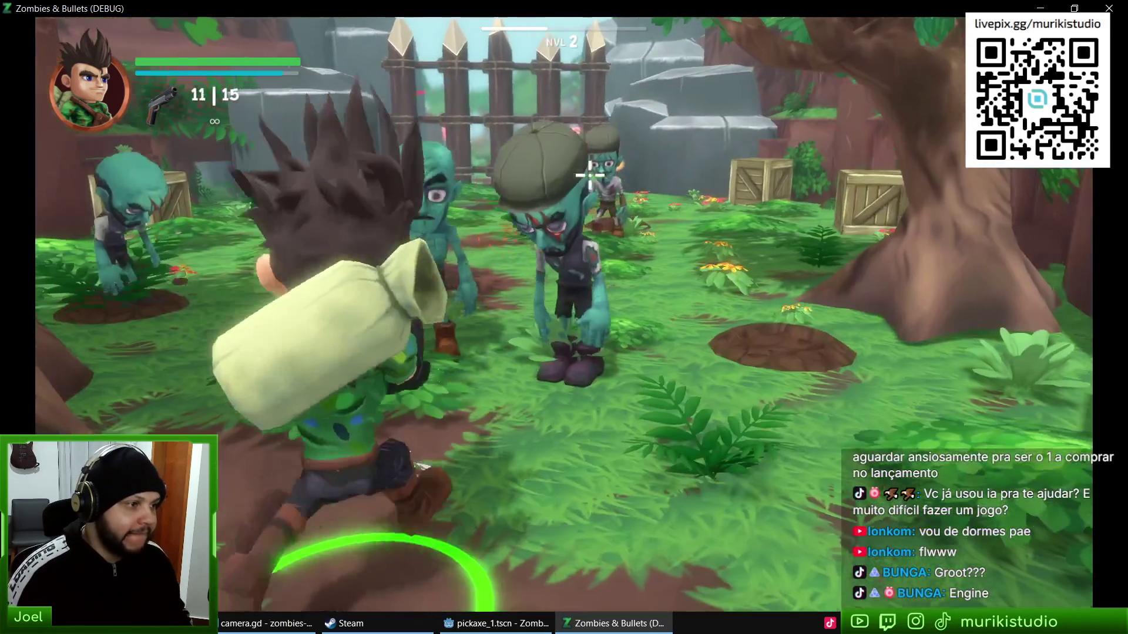
Step: Gun down the nearby zombies and the two by the fence, then reload again
{"action": "left_click", "coordinate": [546, 176]}
{"action": "left_click", "coordinate": [511, 179]}
{"action": "left_click", "coordinate": [546, 178]}
{"action": "left_click", "coordinate": [564, 177]}
{"action": "left_click", "coordinate": [582, 176]}
{"action": "left_click", "coordinate": [555, 194]}
{"action": "left_click", "coordinate": [529, 209]}
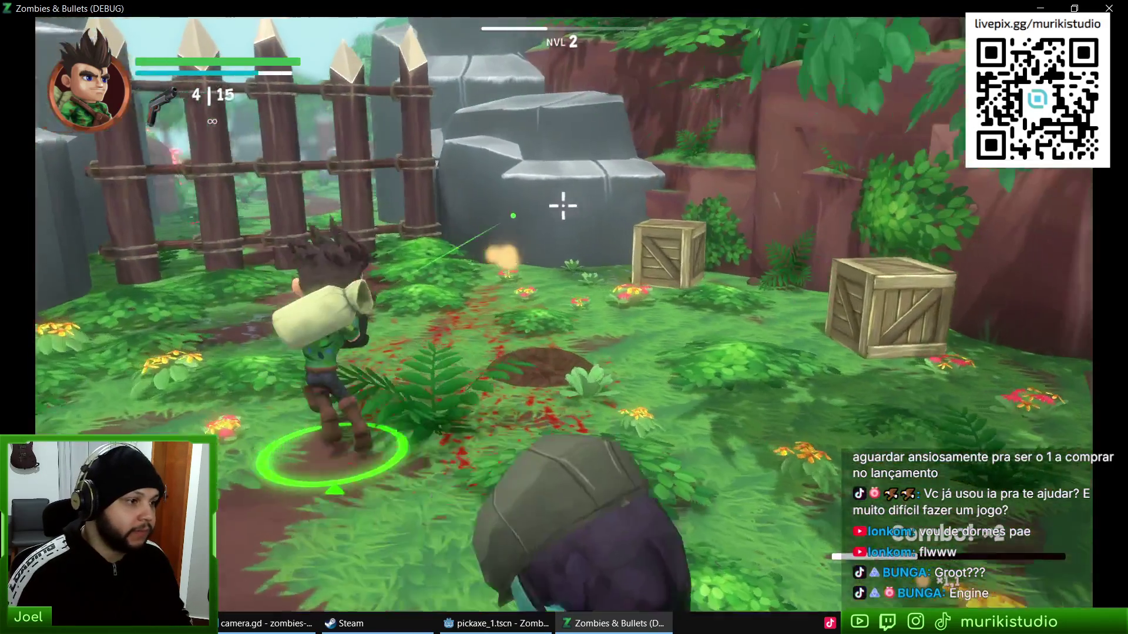
{"action": "left_click", "coordinate": [573, 193]}
{"action": "left_click", "coordinate": [555, 194]}
{"action": "left_click", "coordinate": [539, 193]}
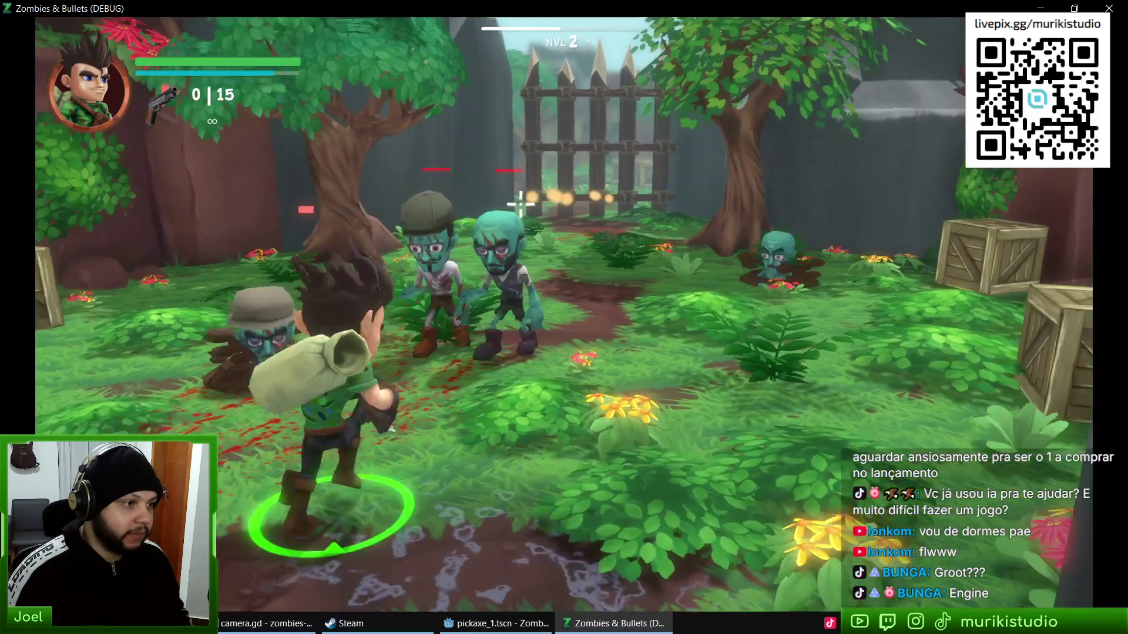
{"action": "key", "text": "r"}
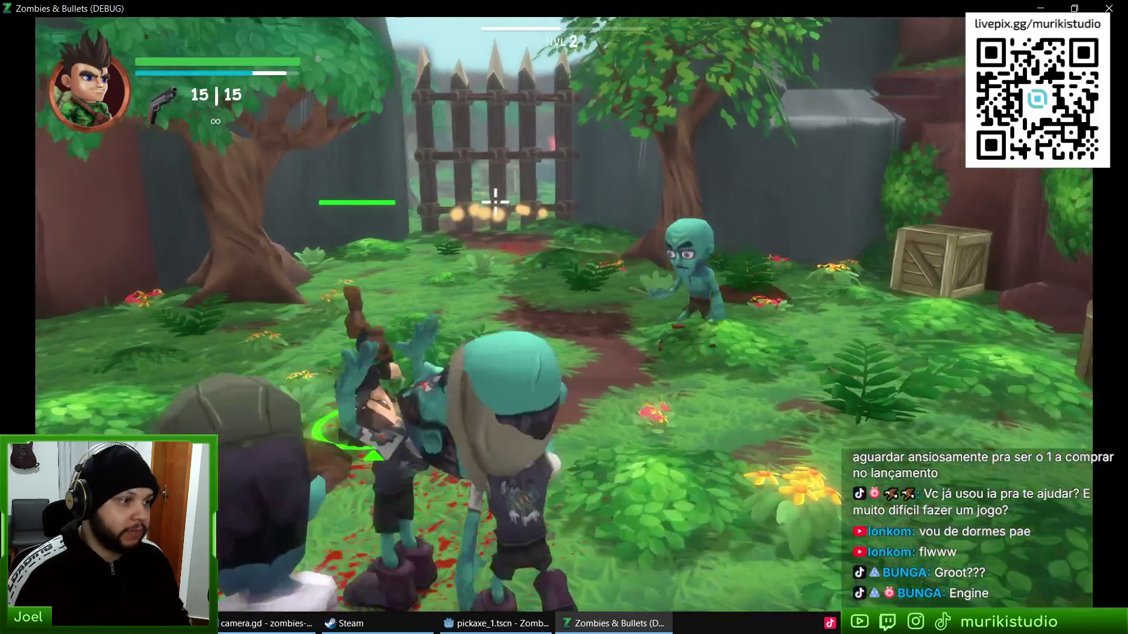
Step: Empty the fresh magazine into the zombies ahead
{"action": "left_click", "coordinate": [517, 188]}
{"action": "left_click", "coordinate": [541, 179]}
{"action": "left_click", "coordinate": [564, 171]}
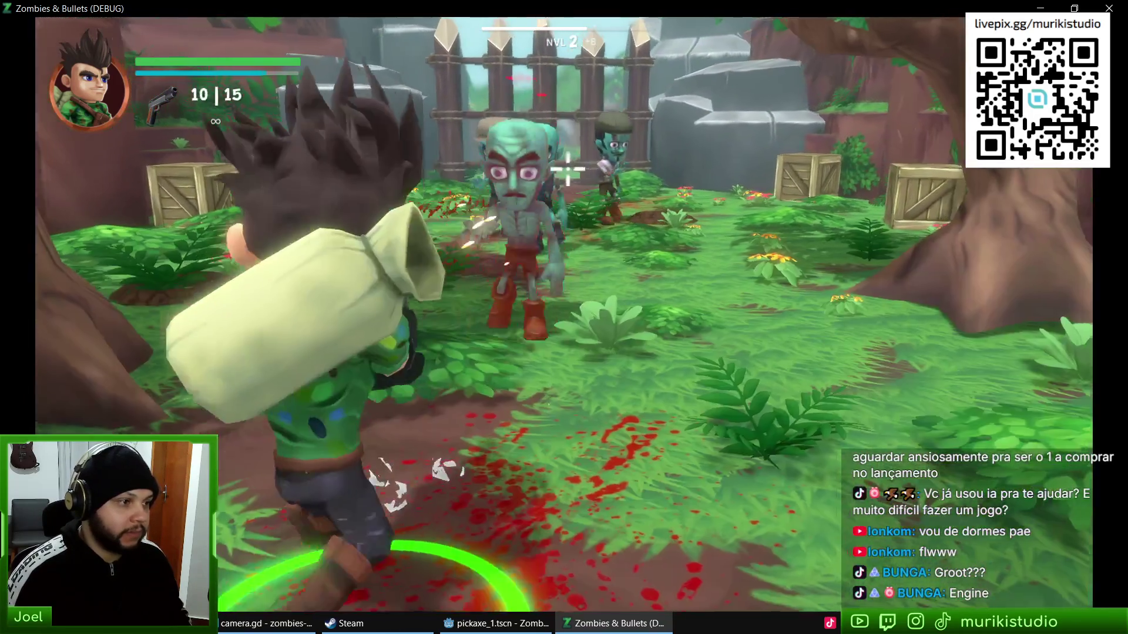
{"action": "left_click", "coordinate": [529, 189]}
{"action": "left_click", "coordinate": [526, 194]}
{"action": "left_click", "coordinate": [522, 199]}
{"action": "left_click", "coordinate": [520, 202]}
{"action": "left_click", "coordinate": [520, 201]}
{"action": "left_click", "coordinate": [520, 202]}
{"action": "left_click", "coordinate": [526, 203]}
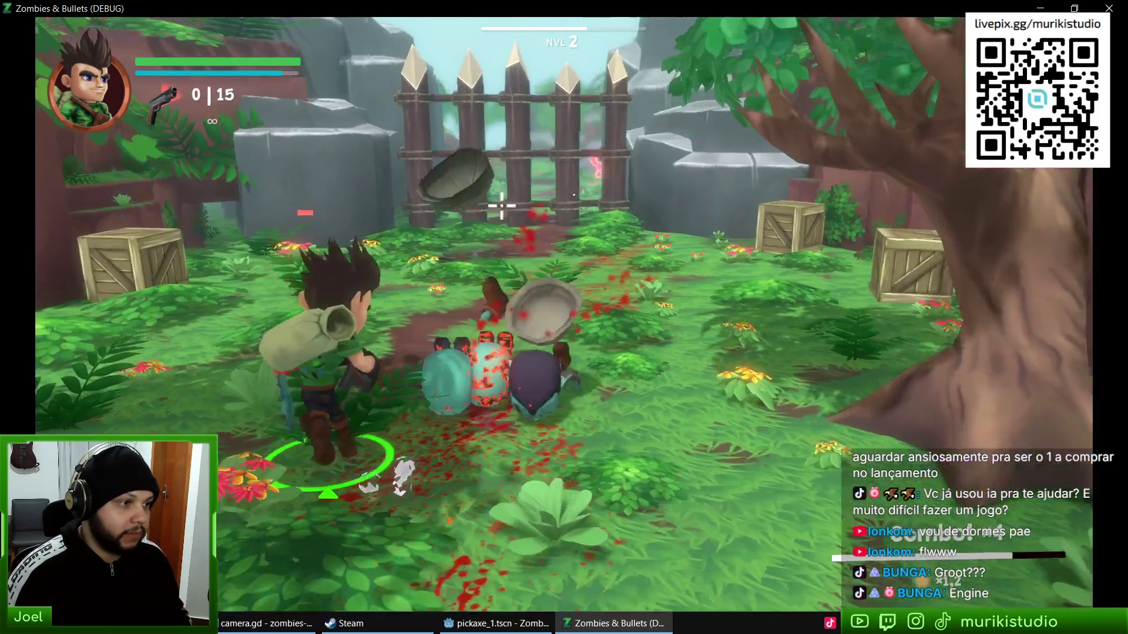
Step: Move toward the crate and rock wall, shooting the last zombies on the way
{"action": "key", "text": "w"}
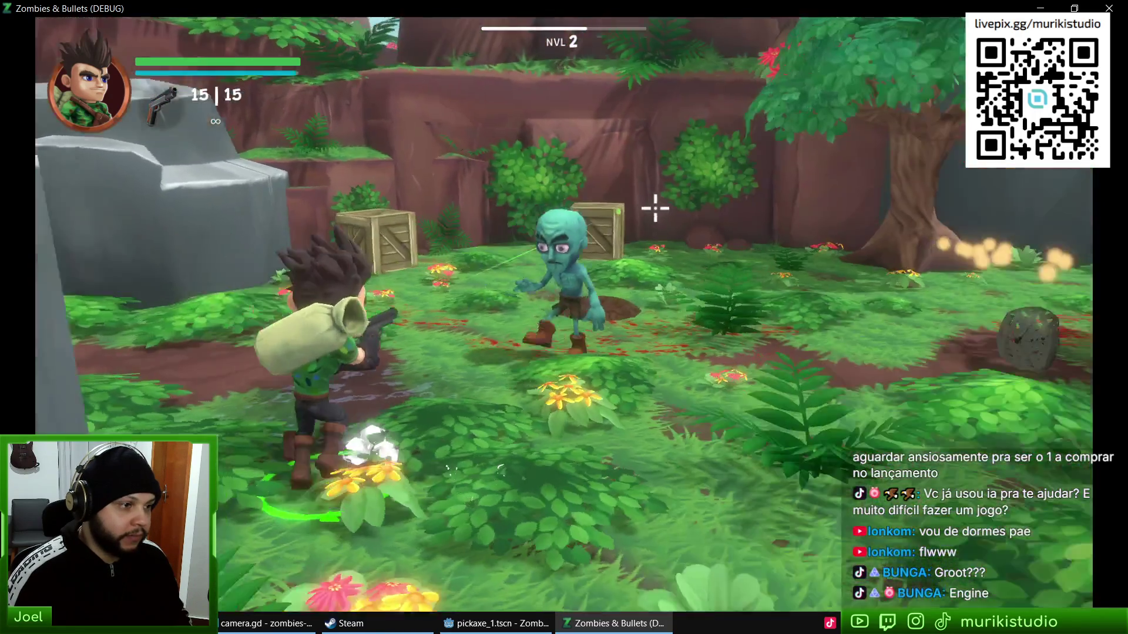
{"action": "left_click", "coordinate": [555, 206]}
{"action": "key", "text": "w"}
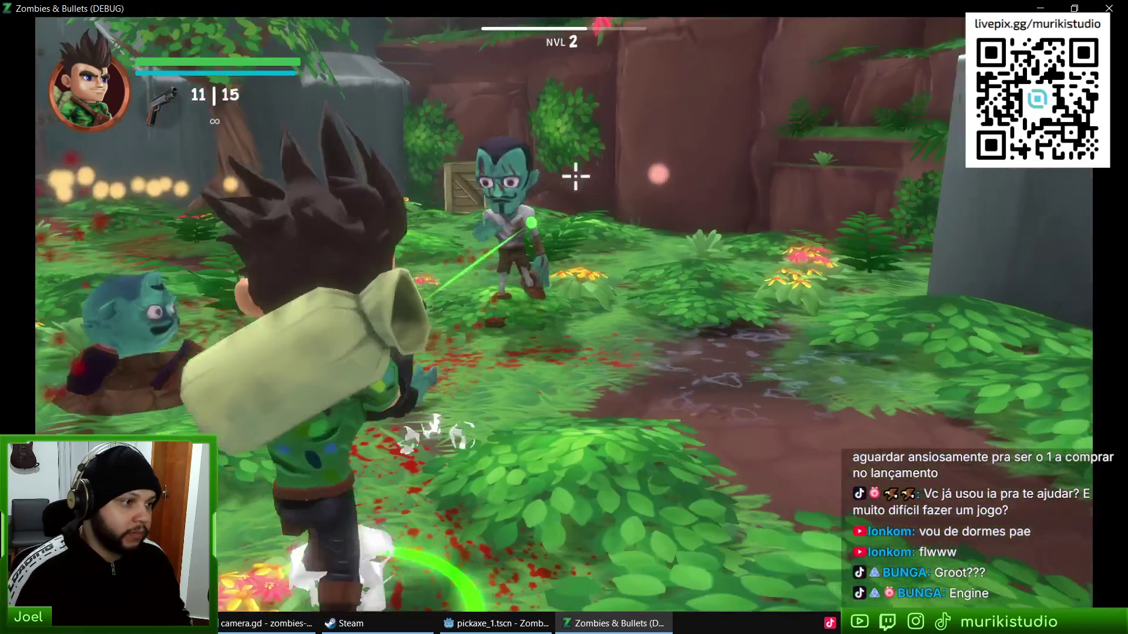
{"action": "left_click", "coordinate": [542, 195]}
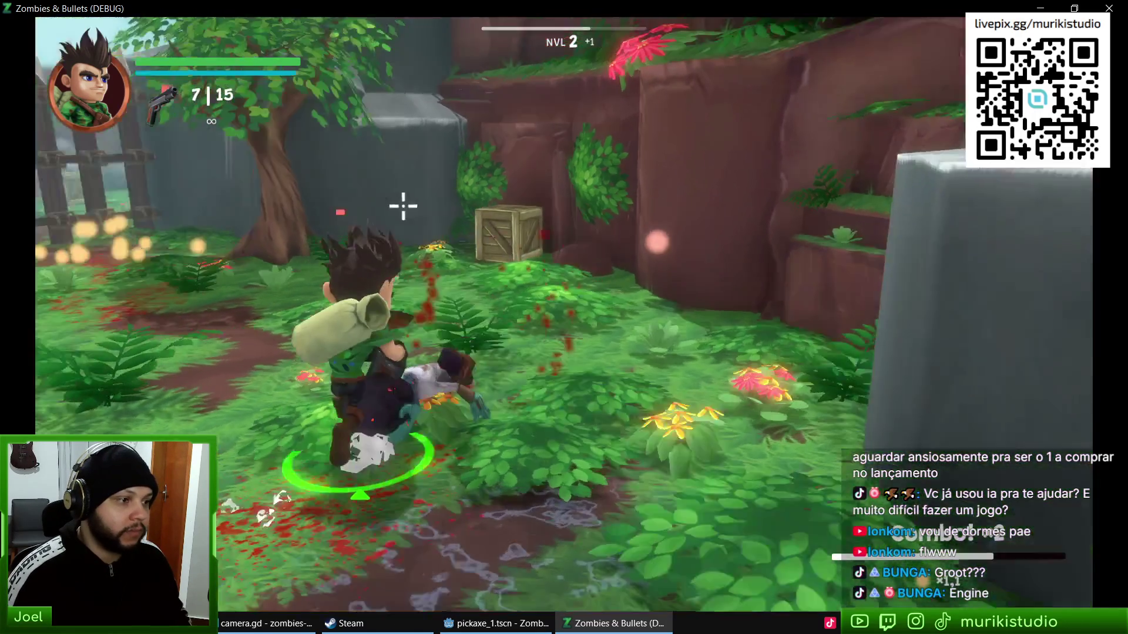
Step: Reload, explore past the crates, hut and radio, then run into the next clearing
{"action": "key", "text": "r"}
{"action": "key", "text": "w"}
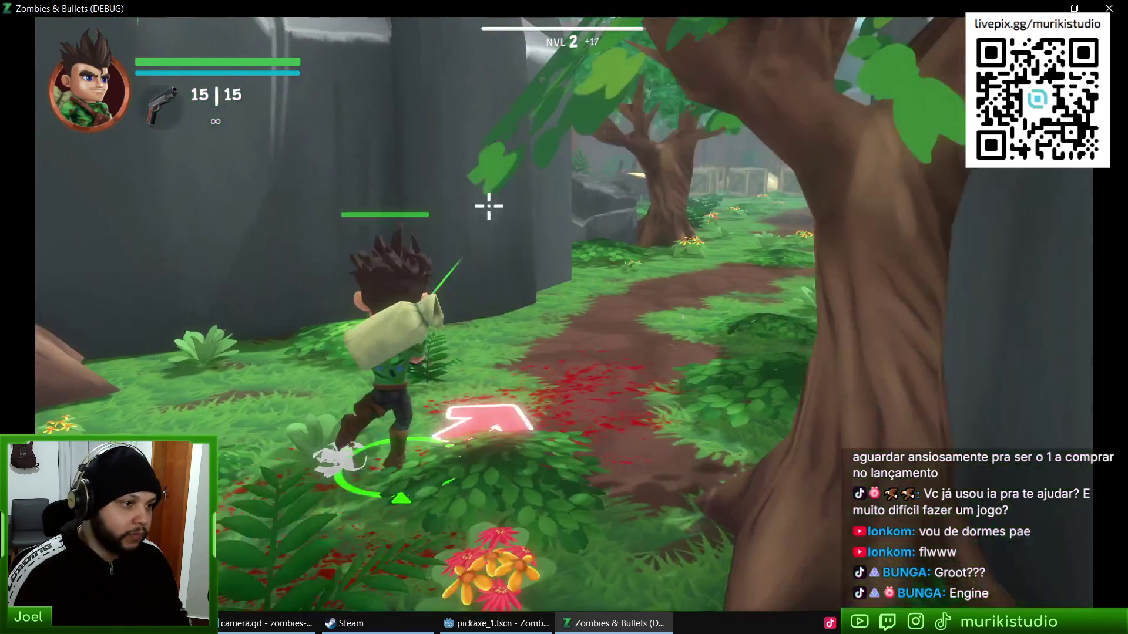
{"action": "key", "text": "w"}
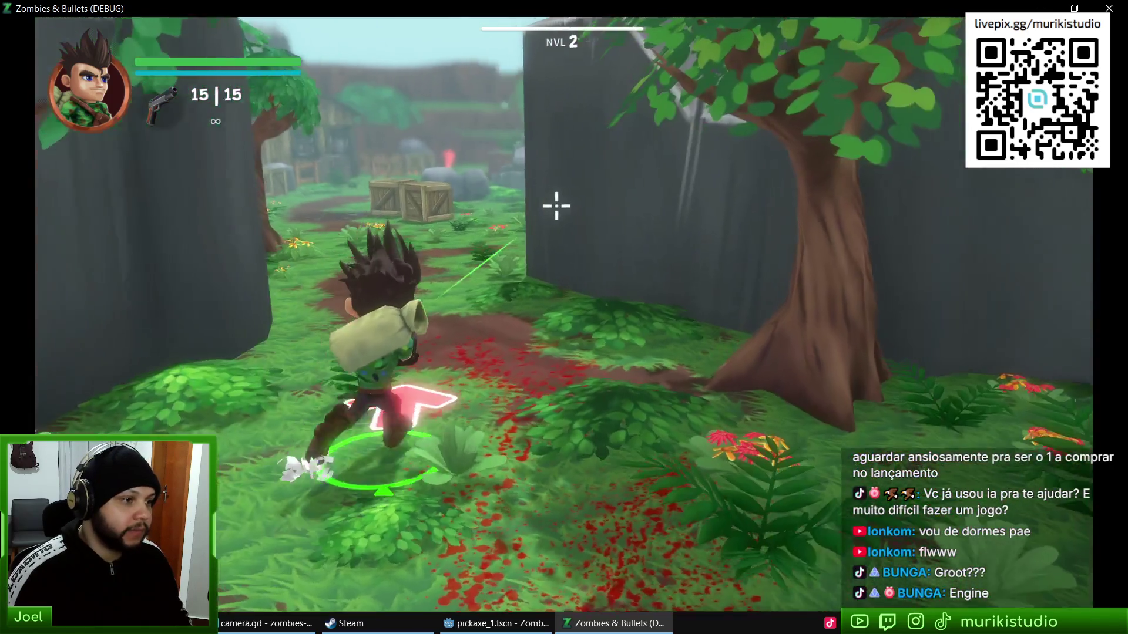
{"action": "key", "text": "w"}
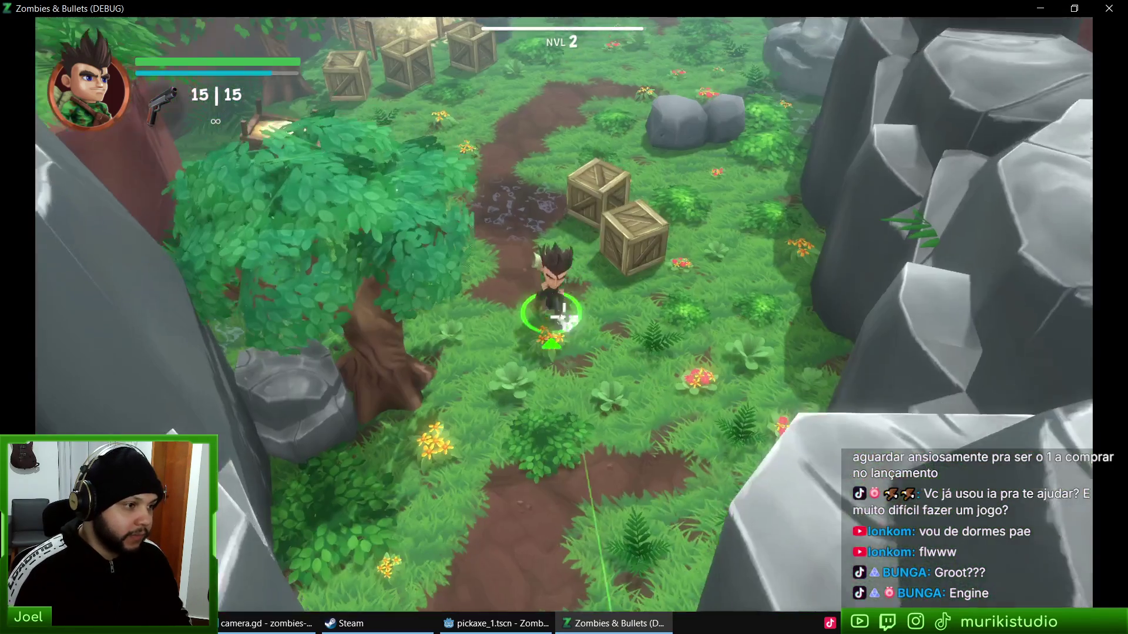
{"action": "key", "text": "w"}
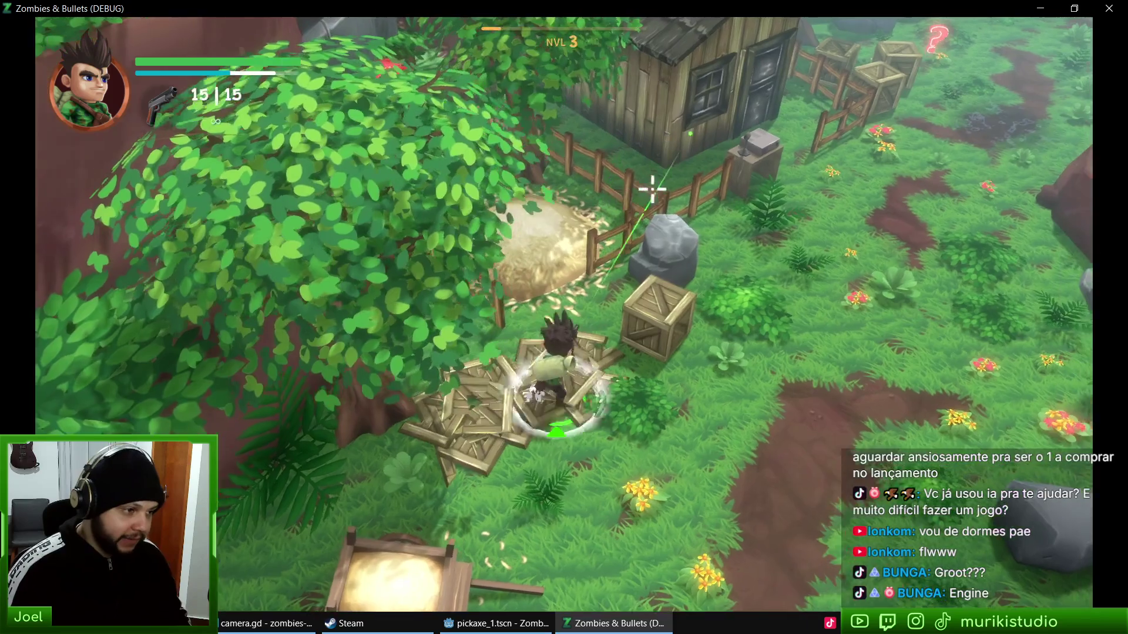
{"action": "key", "text": "w"}
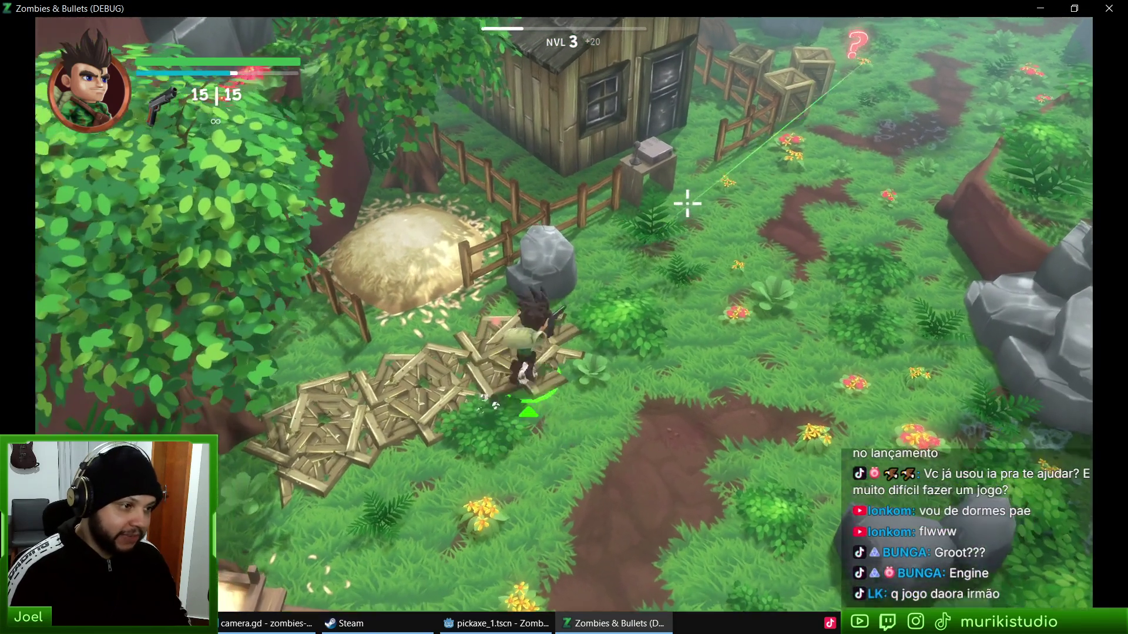
{"action": "key", "text": "w"}
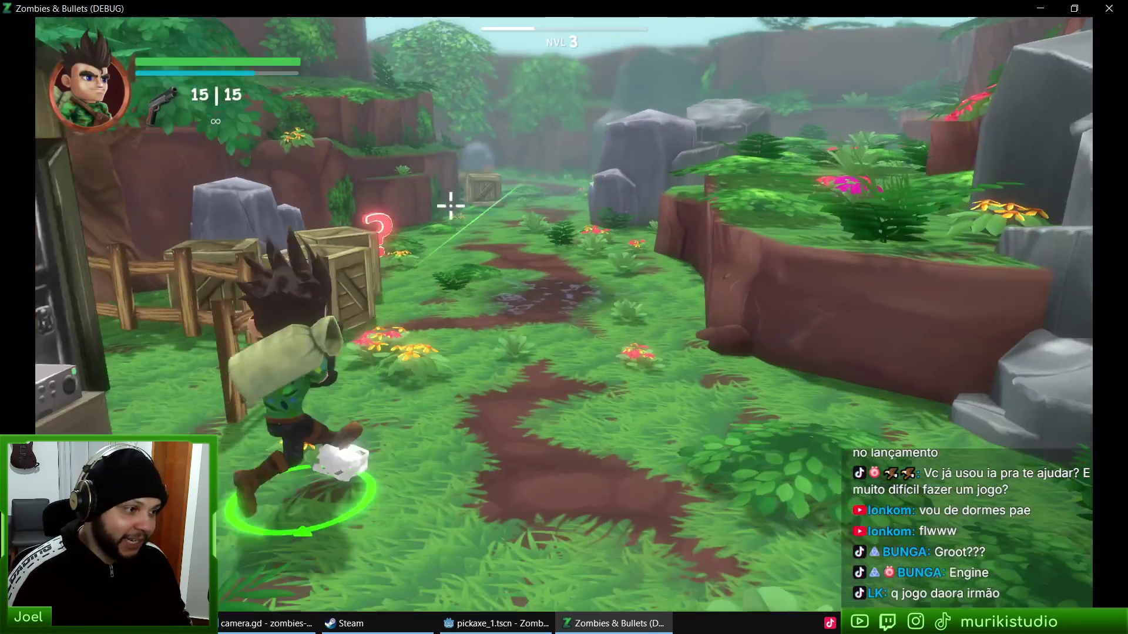
{"action": "key", "text": "w"}
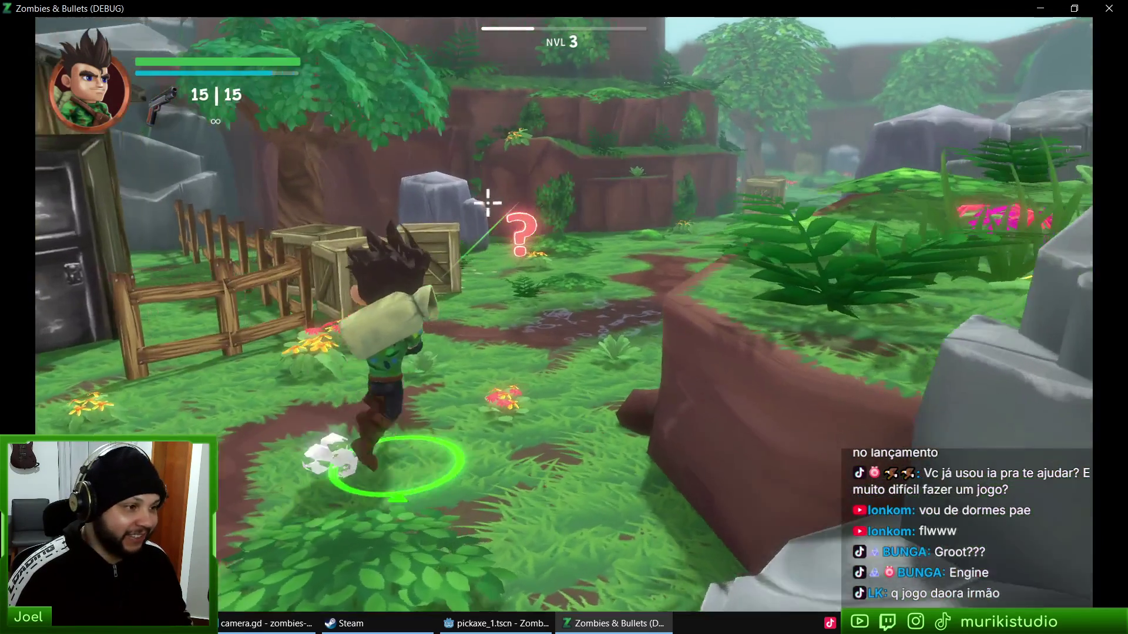
{"action": "key", "text": "w"}
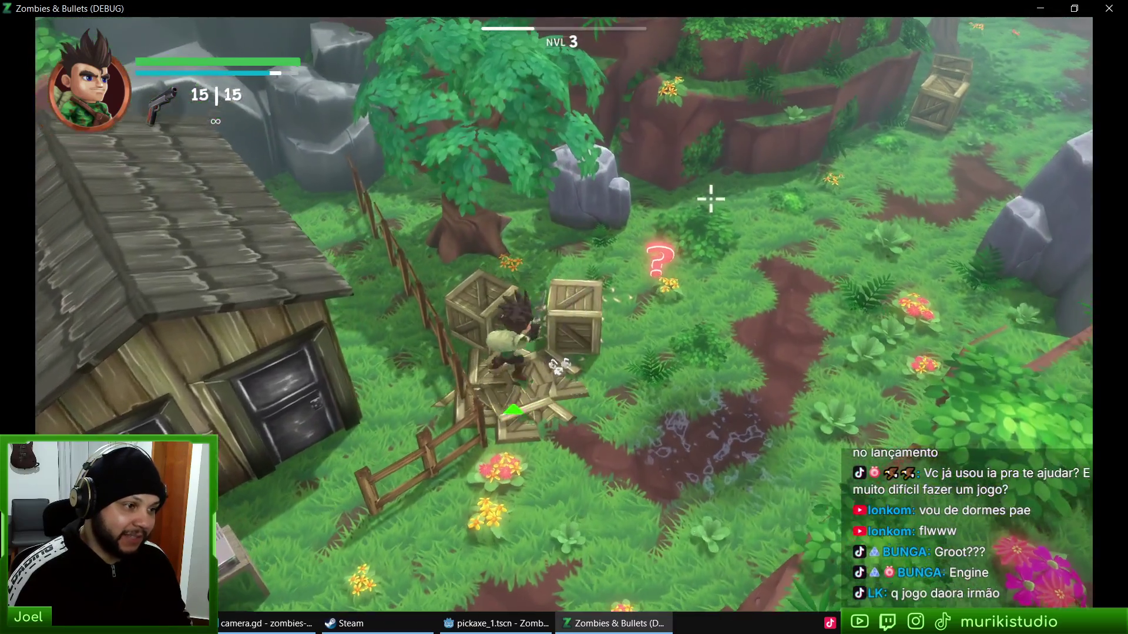
{"action": "key", "text": "w"}
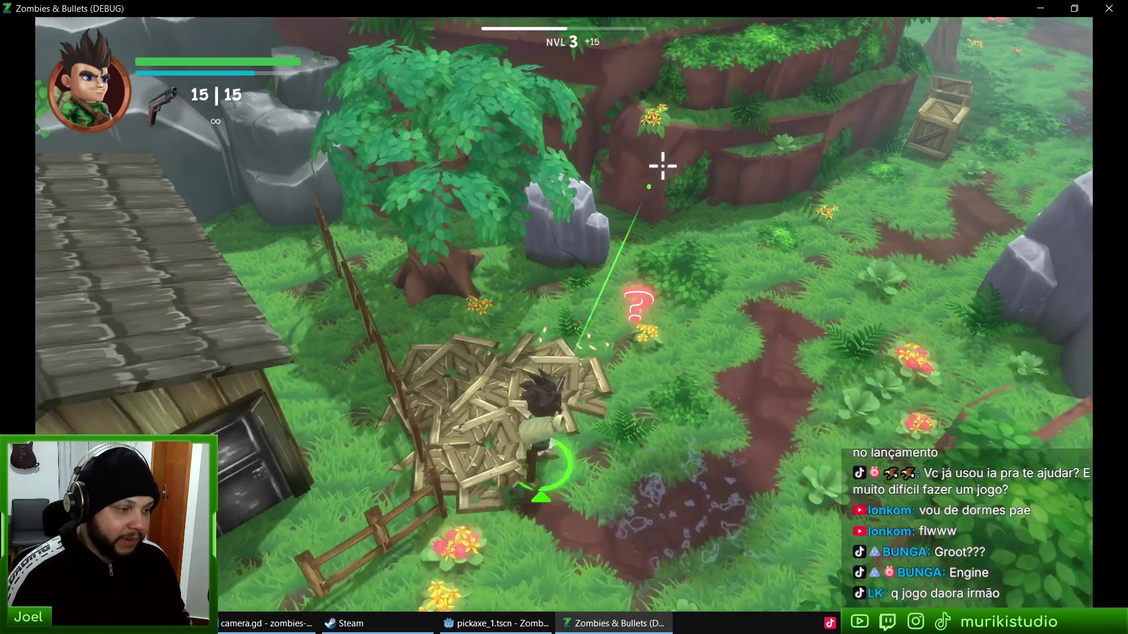
{"action": "key", "text": "w"}
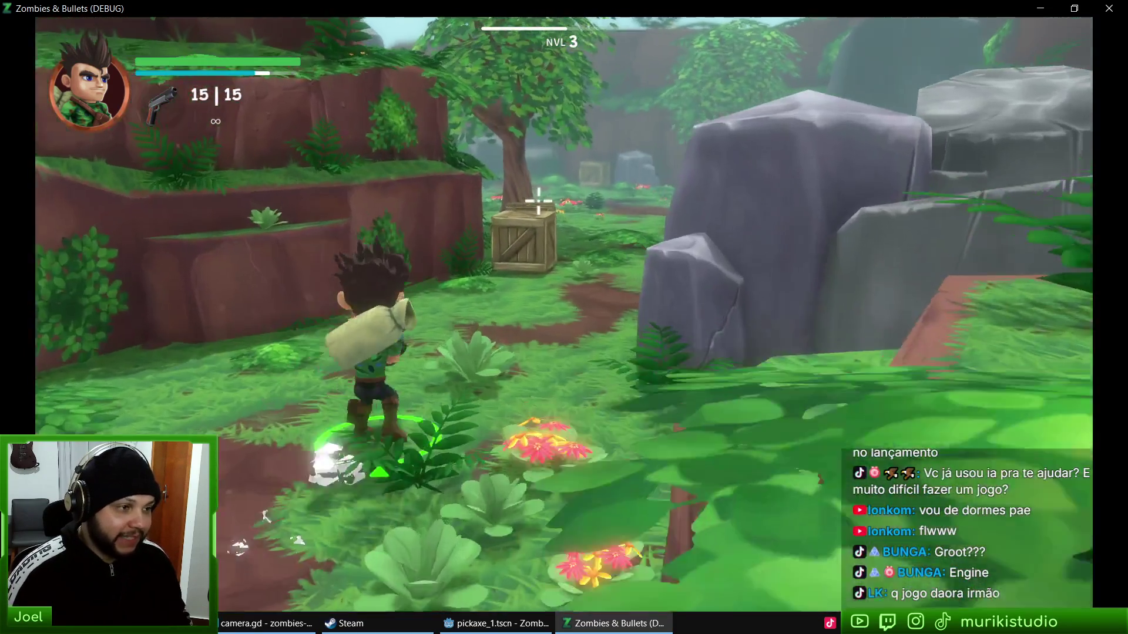
{"action": "key", "text": "w"}
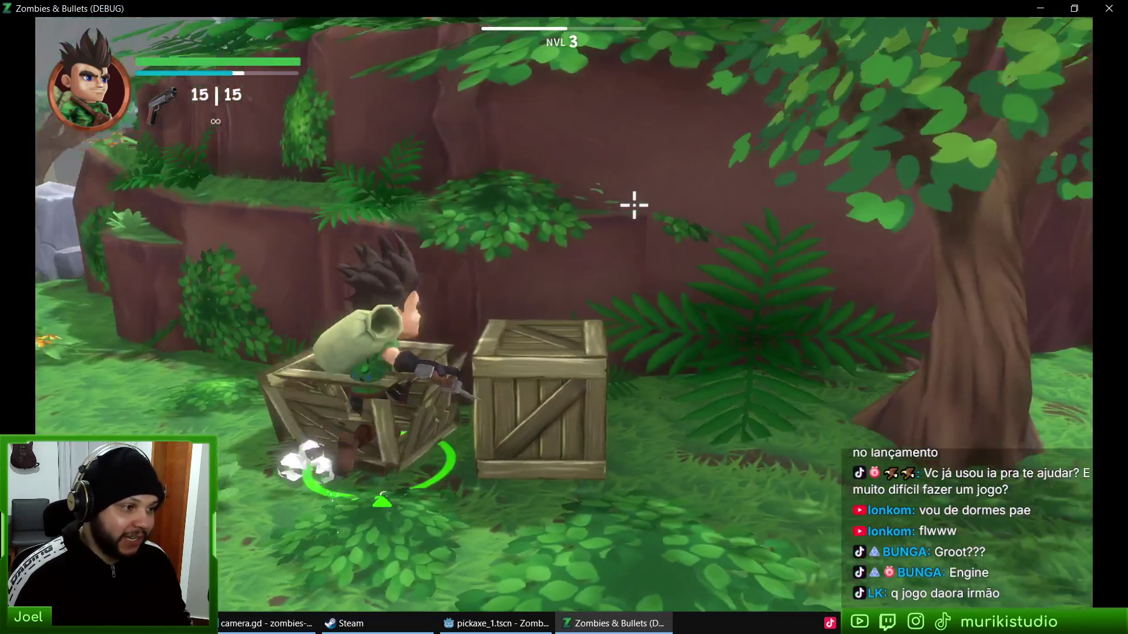
Step: Smash the clearing crate with the pickaxe and open fire on the zombie group, dodging out
{"action": "left_click", "coordinate": [599, 202]}
{"action": "key", "text": "w"}
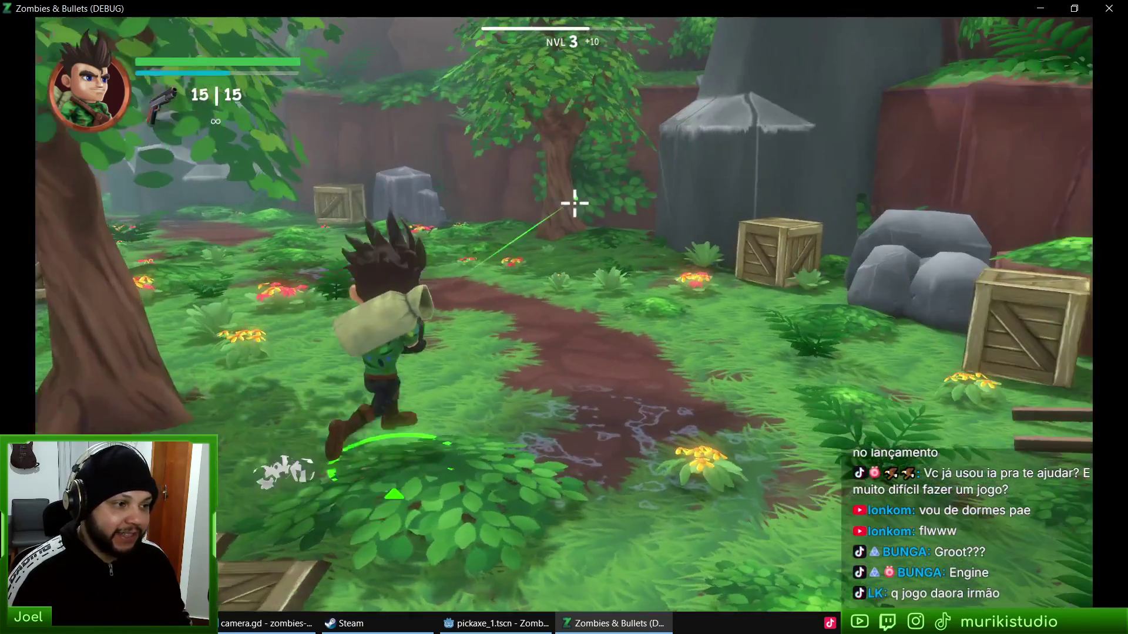
{"action": "left_click", "coordinate": [537, 204]}
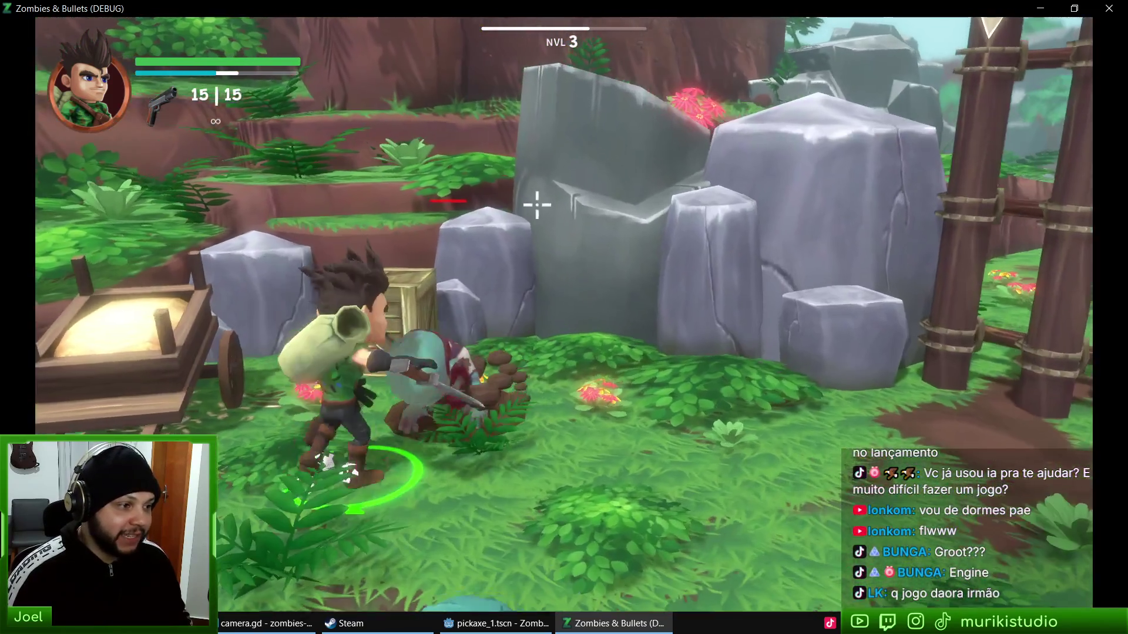
{"action": "left_click", "coordinate": [527, 204]}
{"action": "left_click", "coordinate": [284, 206]}
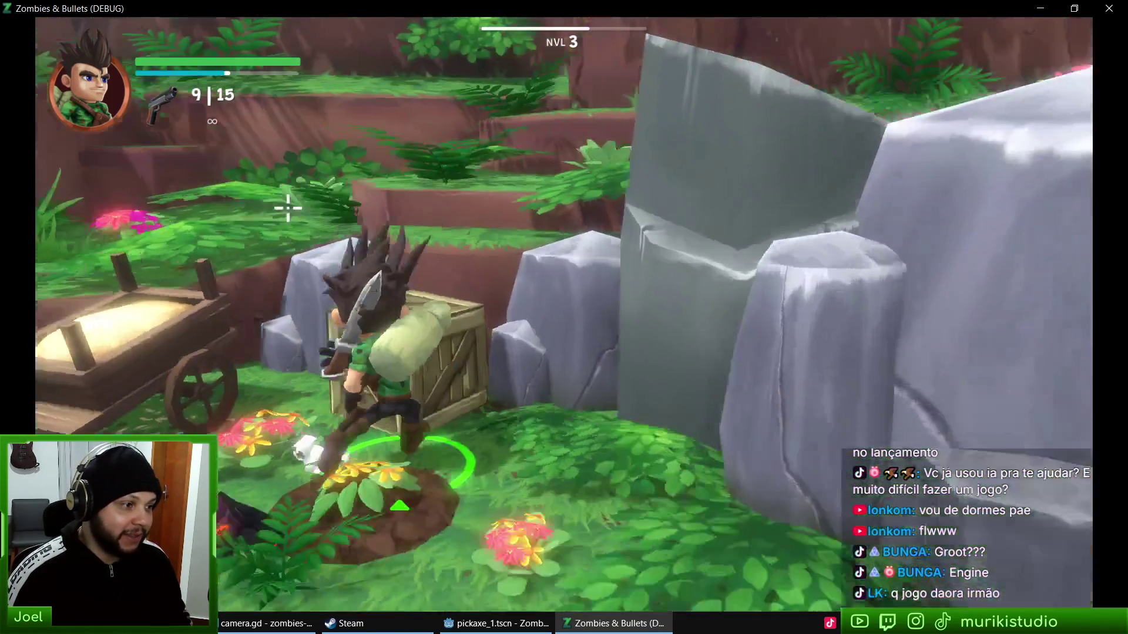
{"action": "key", "text": "w"}
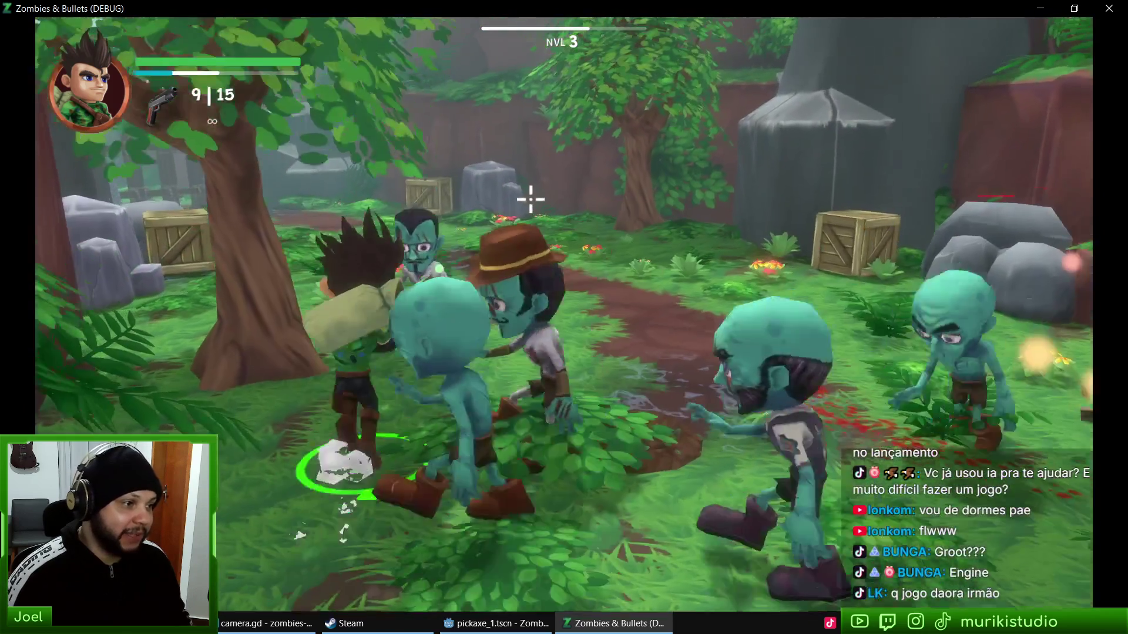
{"action": "key", "text": "space"}
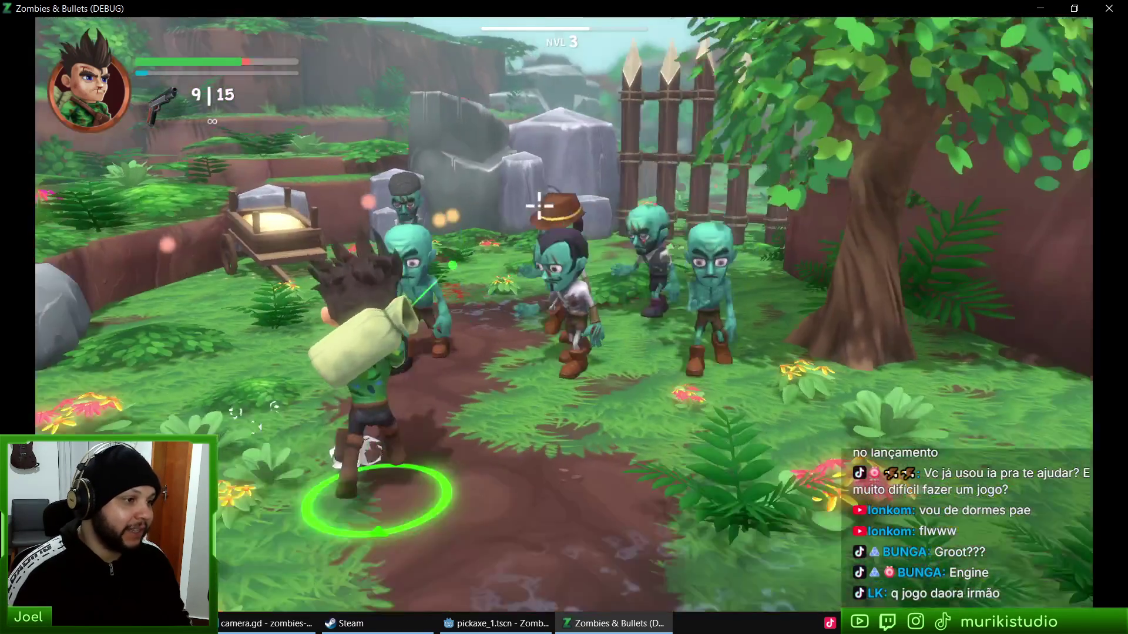
{"action": "left_click", "coordinate": [498, 206]}
{"action": "left_click", "coordinate": [505, 207]}
{"action": "left_click", "coordinate": [514, 206]}
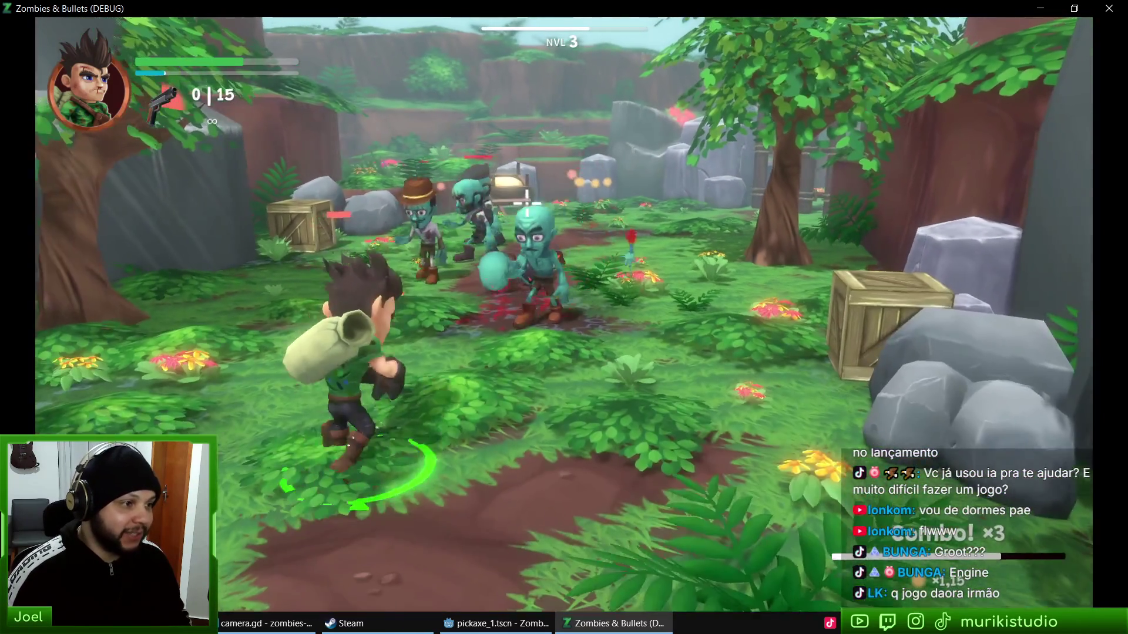
Step: Keep firing at the red and hat-wearing zombies to raise the combo
{"action": "left_click", "coordinate": [526, 197]}
{"action": "left_click", "coordinate": [529, 194]}
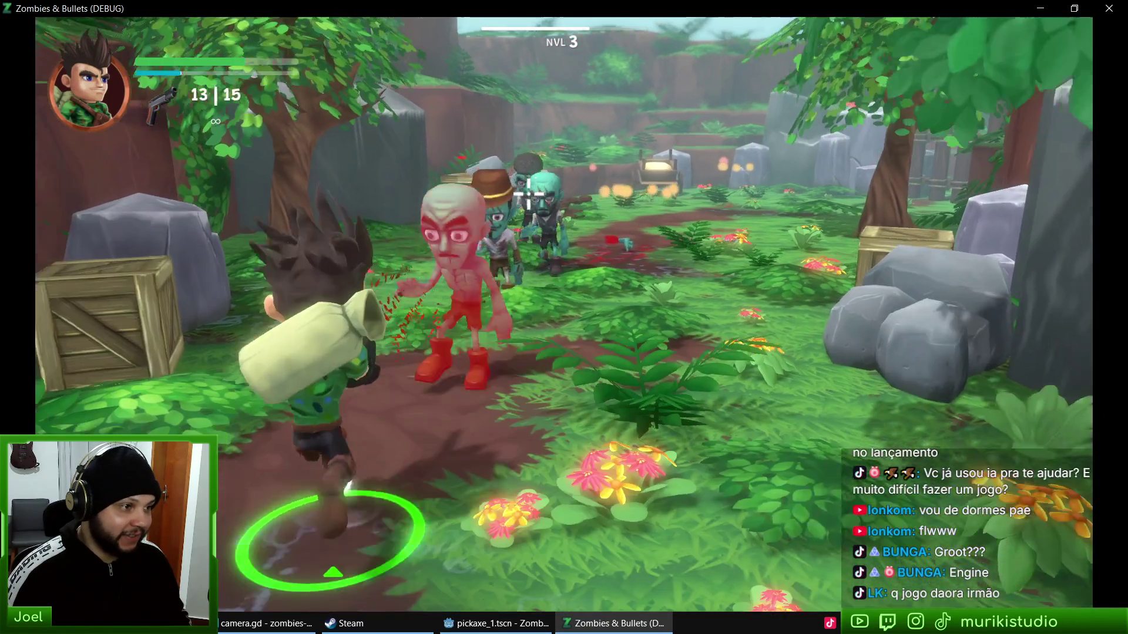
{"action": "left_click", "coordinate": [535, 188]}
{"action": "left_click", "coordinate": [519, 188]}
{"action": "left_click", "coordinate": [519, 191]}
{"action": "left_click", "coordinate": [520, 193]}
{"action": "left_click", "coordinate": [521, 197]}
{"action": "left_click", "coordinate": [523, 193]}
{"action": "left_click", "coordinate": [526, 188]}
{"action": "left_click", "coordinate": [529, 183]}
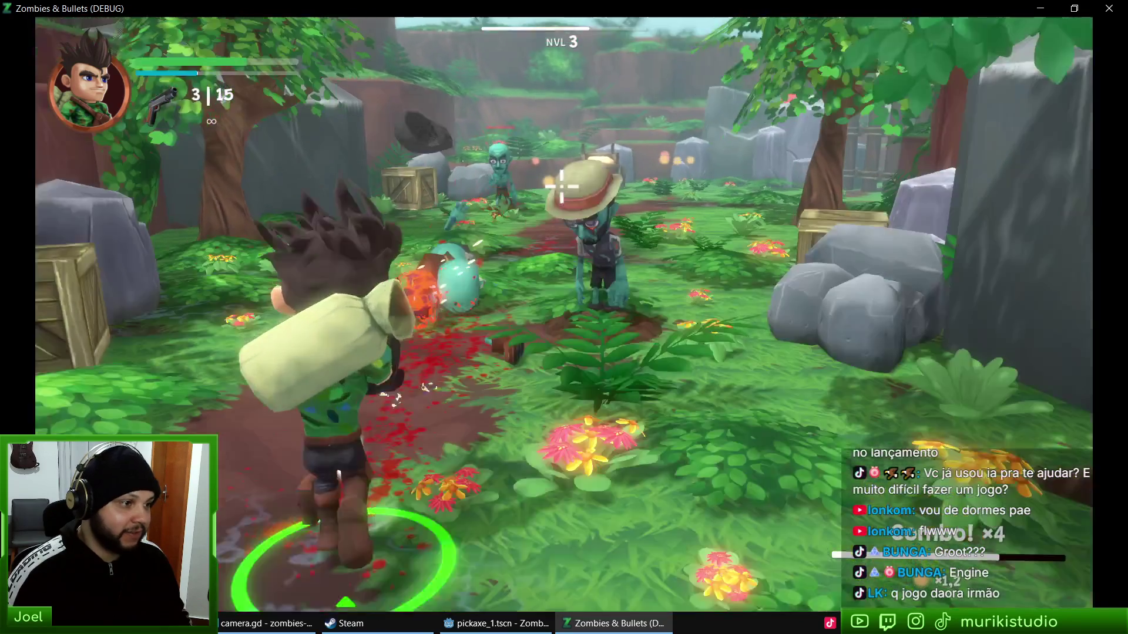
{"action": "left_click", "coordinate": [570, 173]}
Step: Reload near the fence, dodge the surrounding zombies, and shoot down the hat zombie along the path
{"action": "key", "text": "w"}
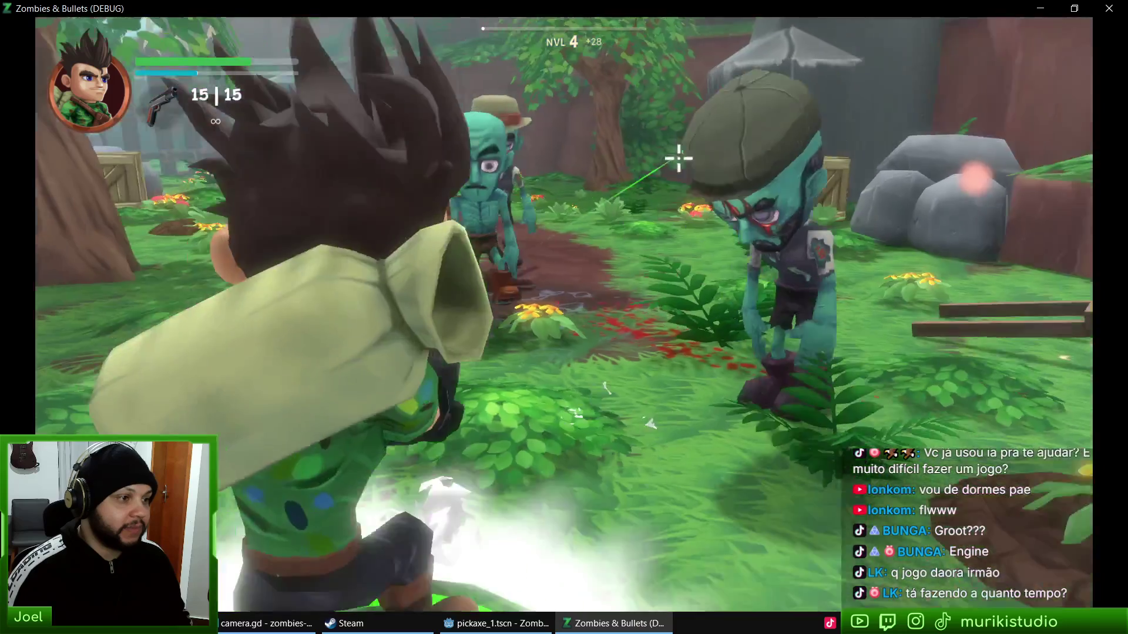
{"action": "left_click", "coordinate": [623, 153]}
{"action": "left_click", "coordinate": [599, 151]}
{"action": "left_click", "coordinate": [582, 149]}
{"action": "left_click", "coordinate": [580, 149]}
{"action": "left_click", "coordinate": [528, 182]}
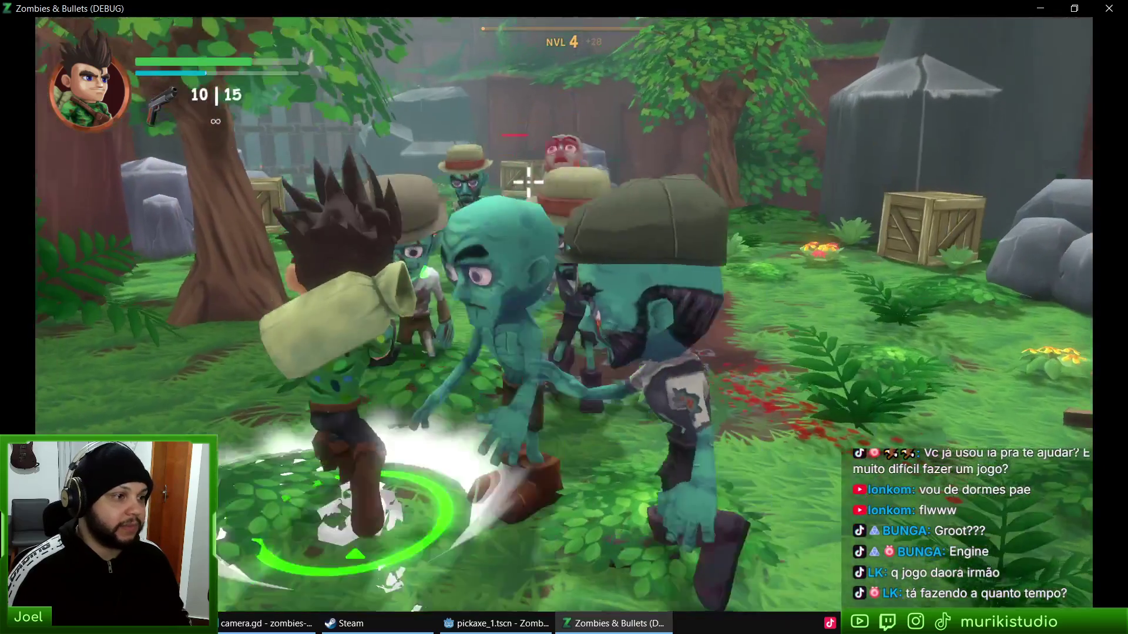
{"action": "key", "text": "d"}
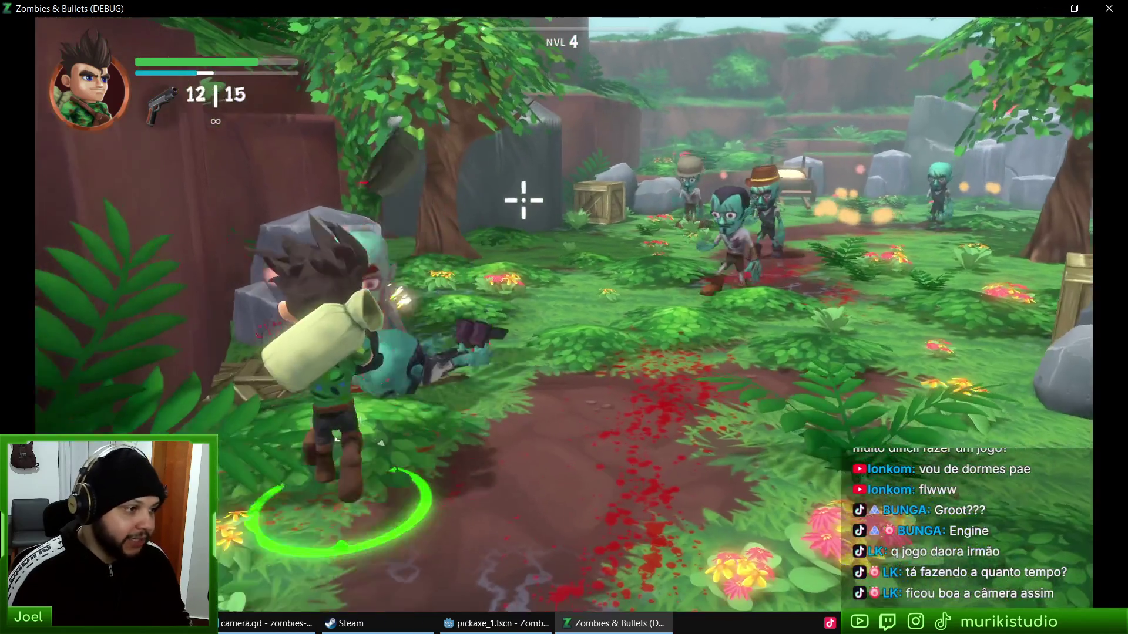
{"action": "left_click", "coordinate": [513, 200]}
{"action": "left_click", "coordinate": [518, 200]}
{"action": "left_click", "coordinate": [522, 200]}
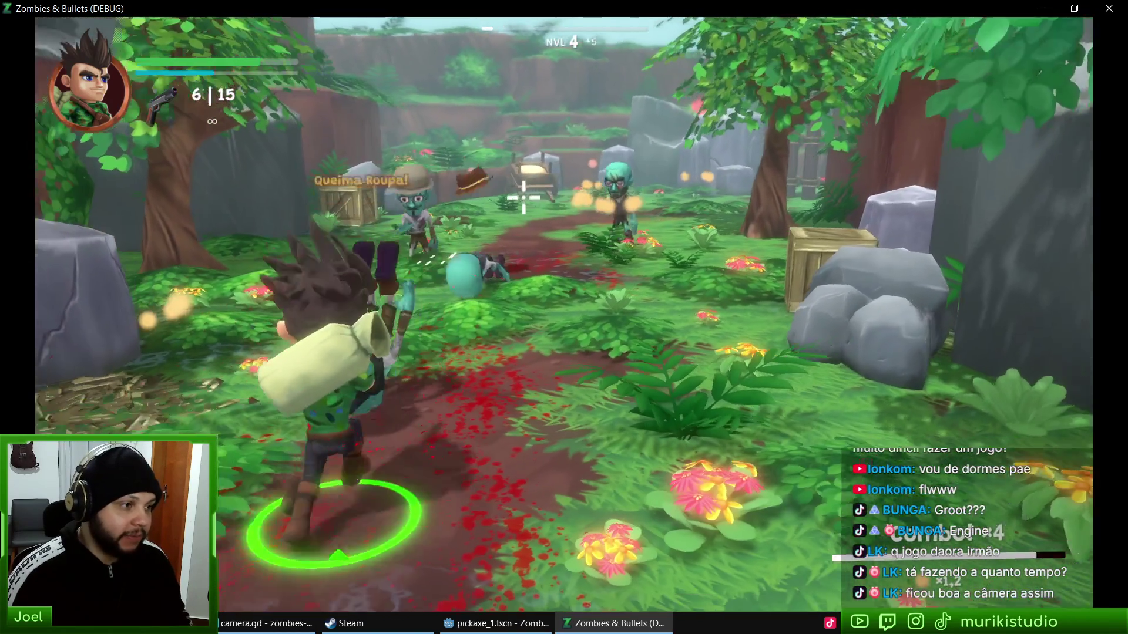
{"action": "left_click", "coordinate": [522, 198]}
{"action": "left_click", "coordinate": [522, 203]}
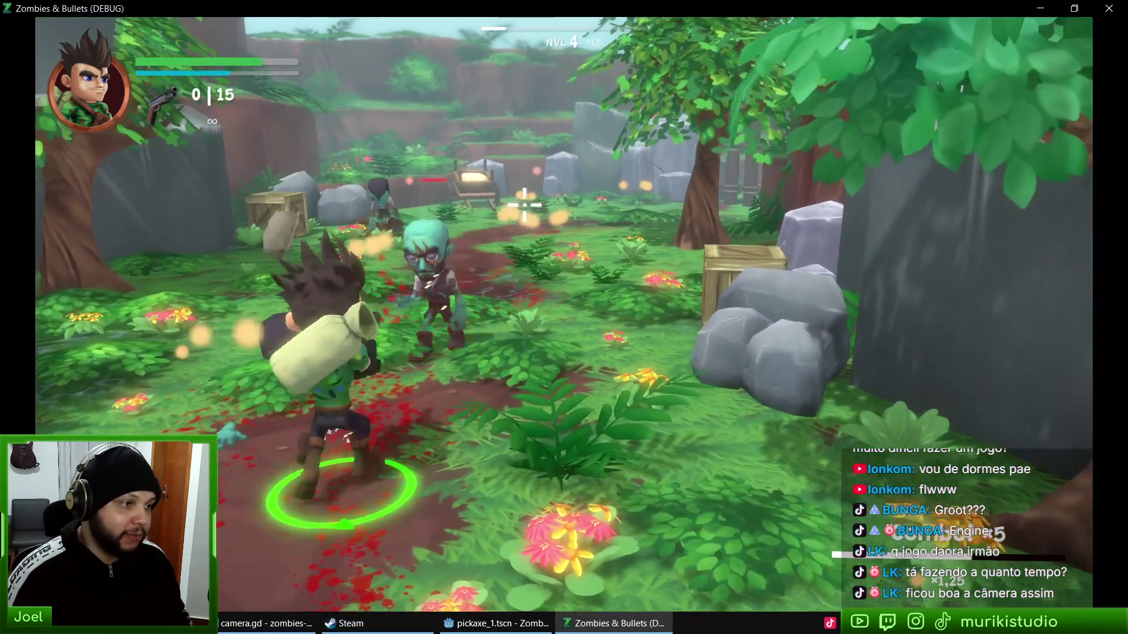
Step: Run past the wagon along the jungle path, smash a crate, and reach the Cabeças Vão Rolar area
{"action": "key", "text": "w"}
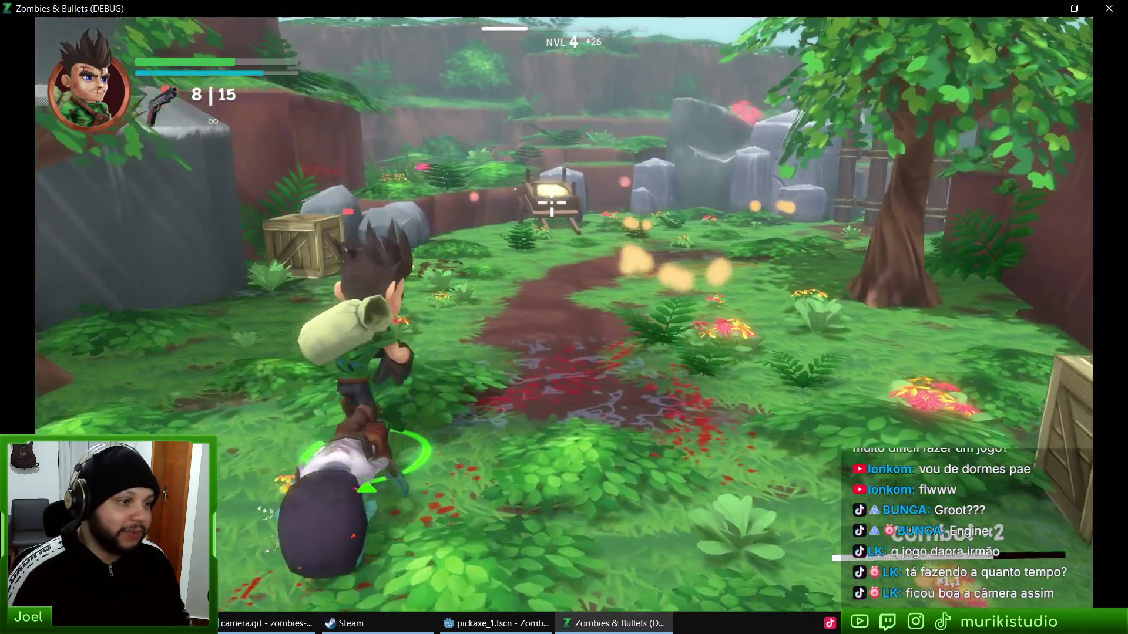
{"action": "key", "text": "w"}
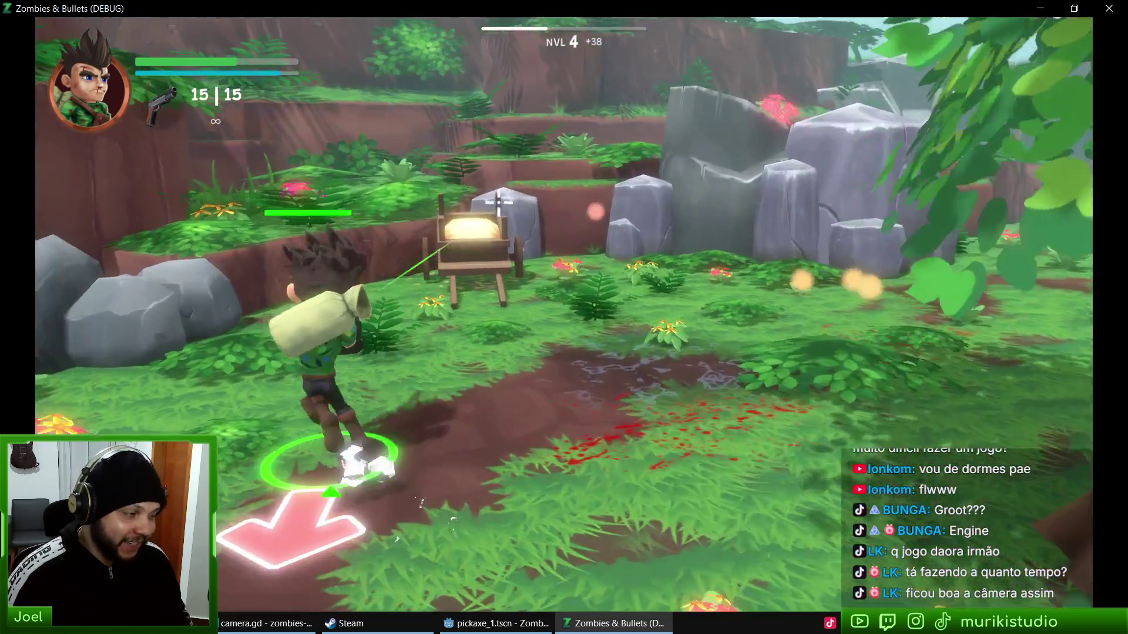
{"action": "key", "text": "w"}
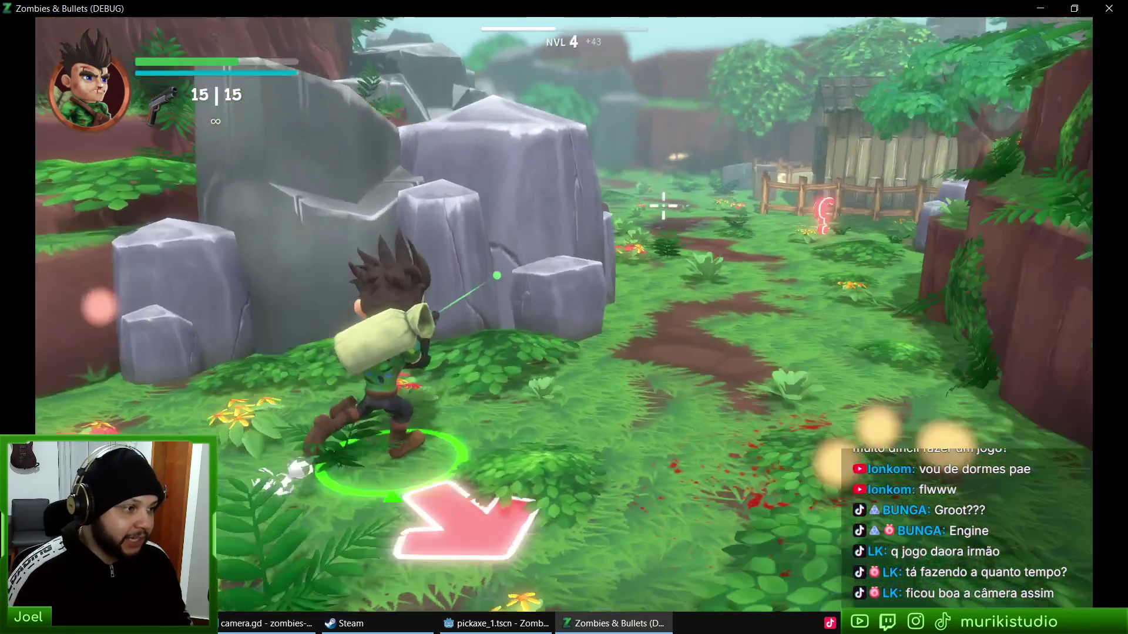
{"action": "key", "text": "w"}
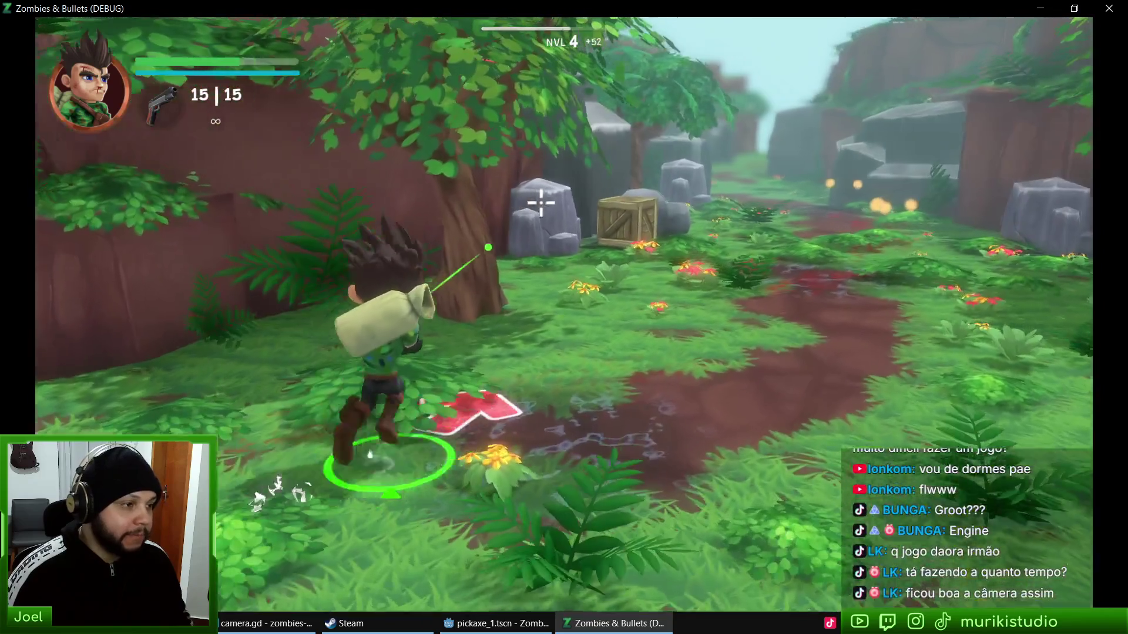
{"action": "key", "text": "w"}
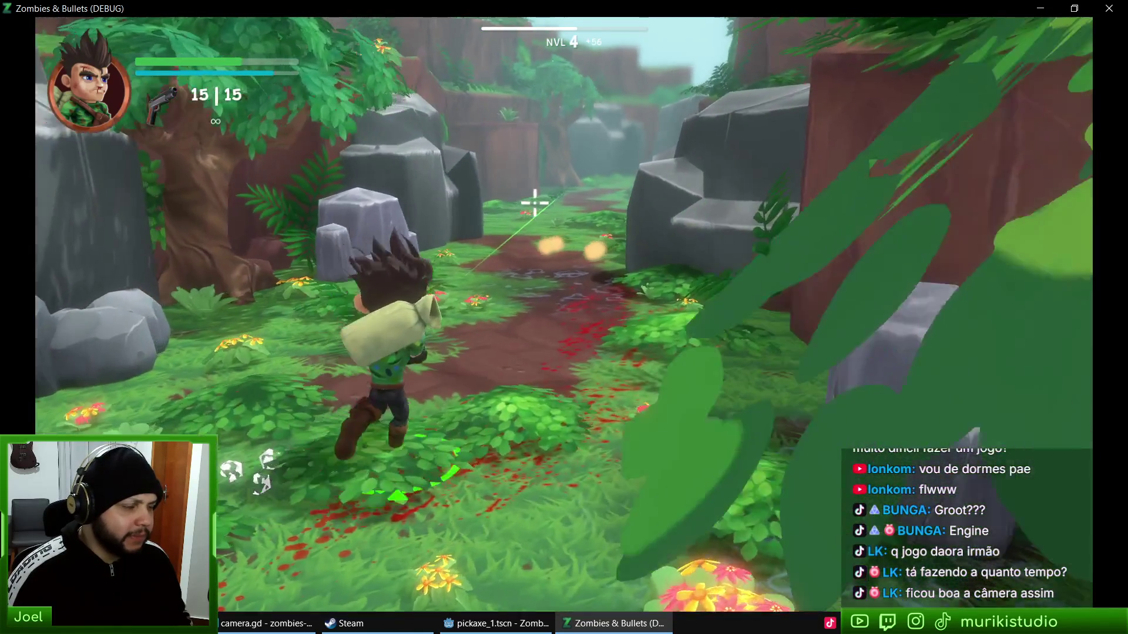
{"action": "key", "text": "w"}
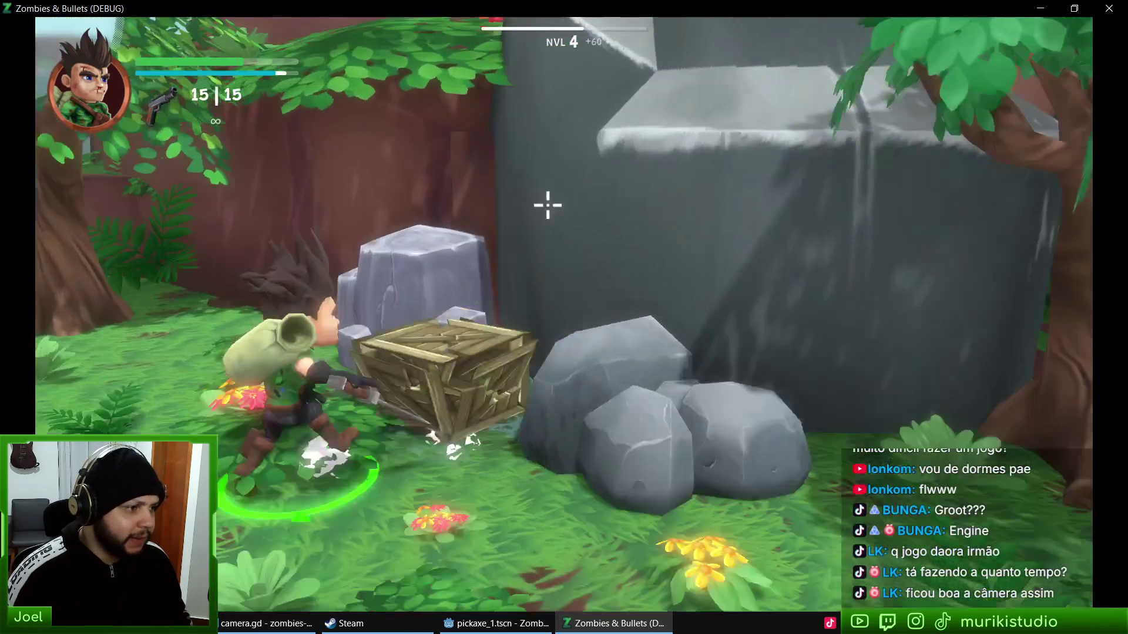
{"action": "left_click", "coordinate": [600, 204]}
{"action": "key", "text": "w"}
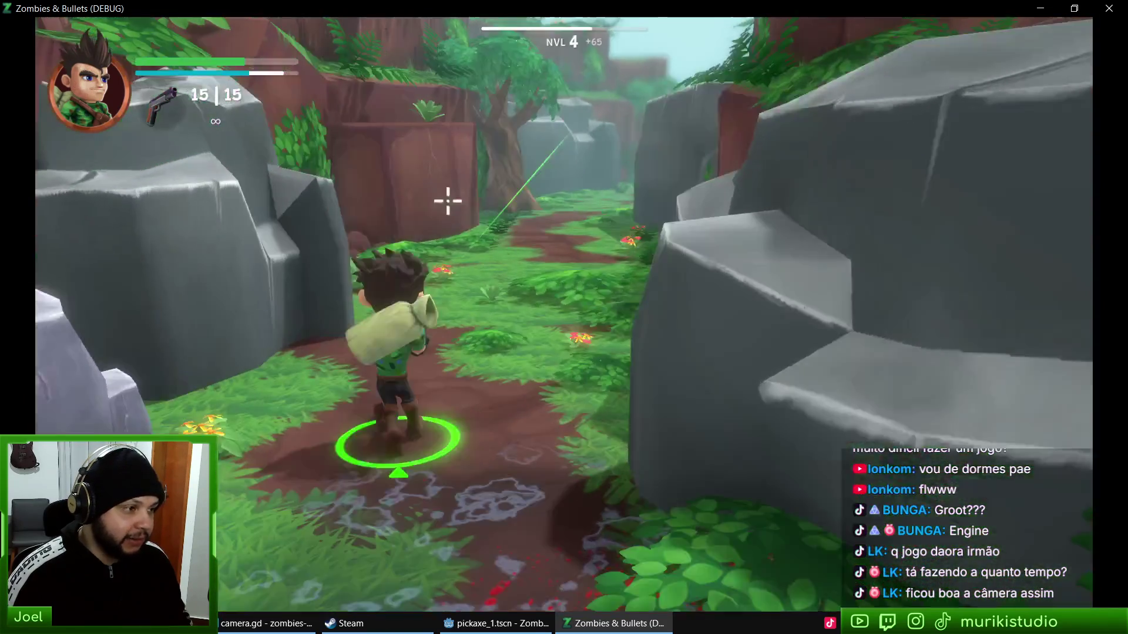
{"action": "key", "text": "w"}
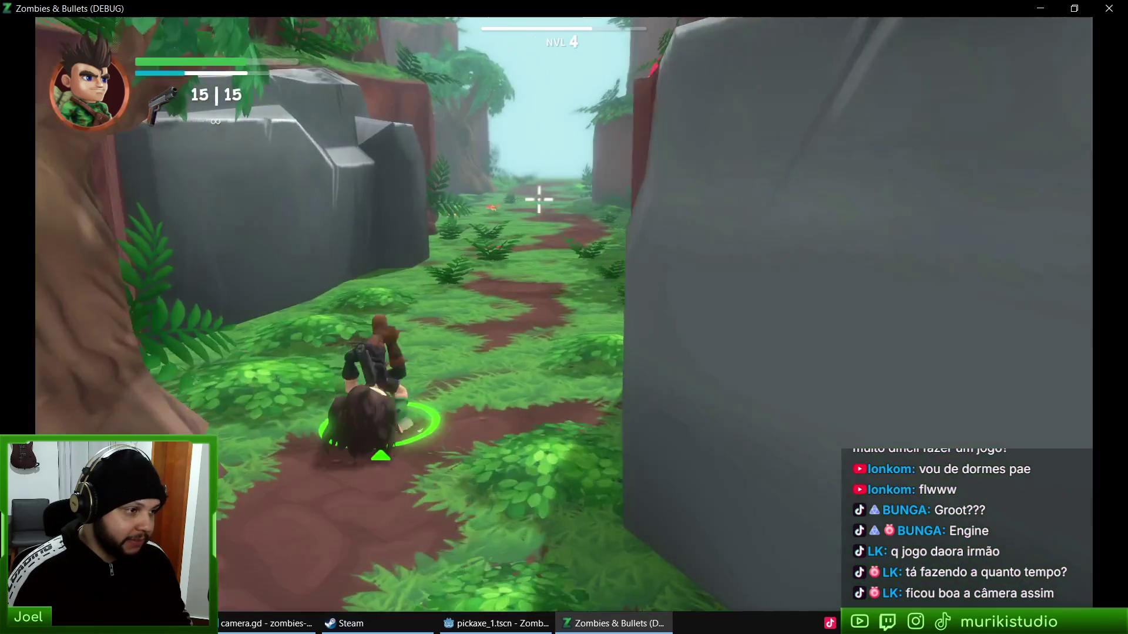
{"action": "key", "text": "w"}
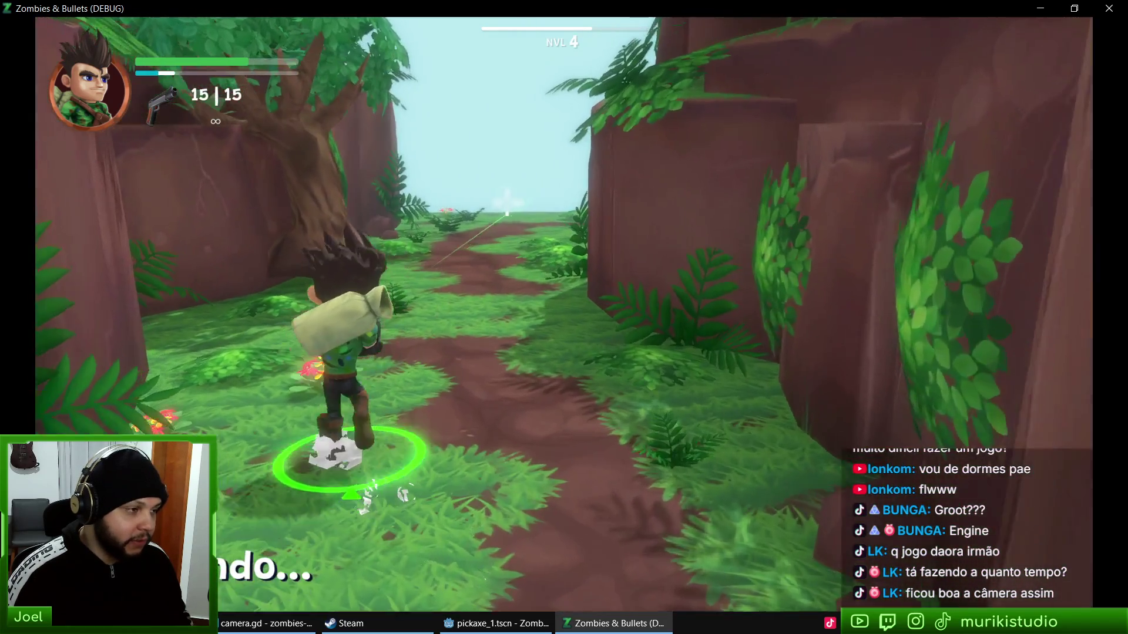
{"action": "key", "text": "w"}
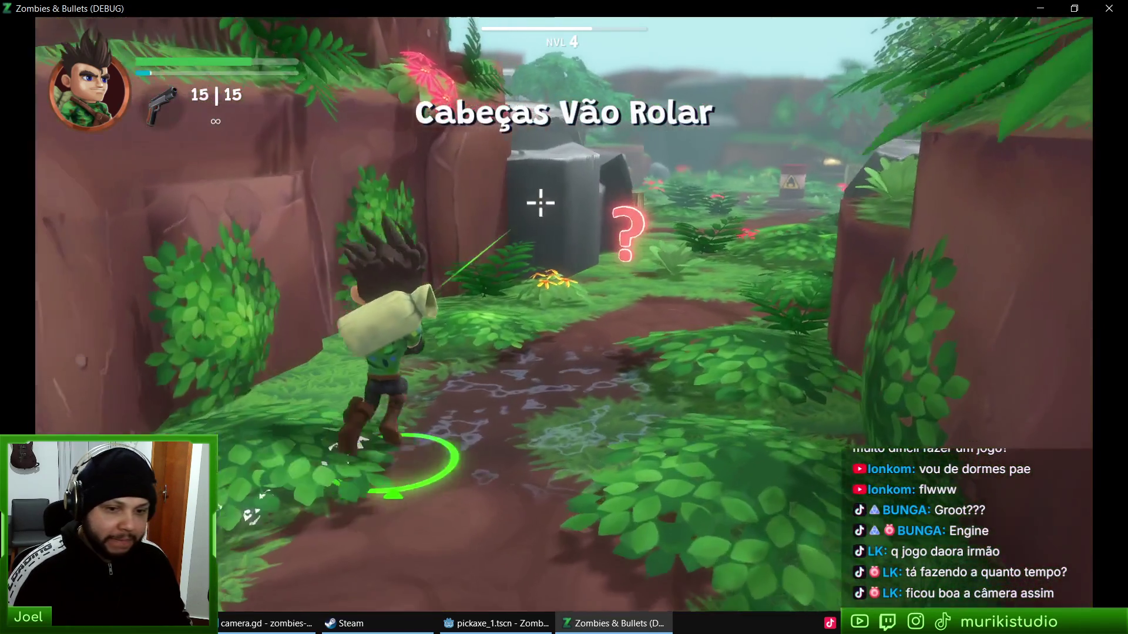
Step: Move ahead, dismiss the Barris Explosivos tutorial, and gun down the zombies emerging by the fence
{"action": "key", "text": "w"}
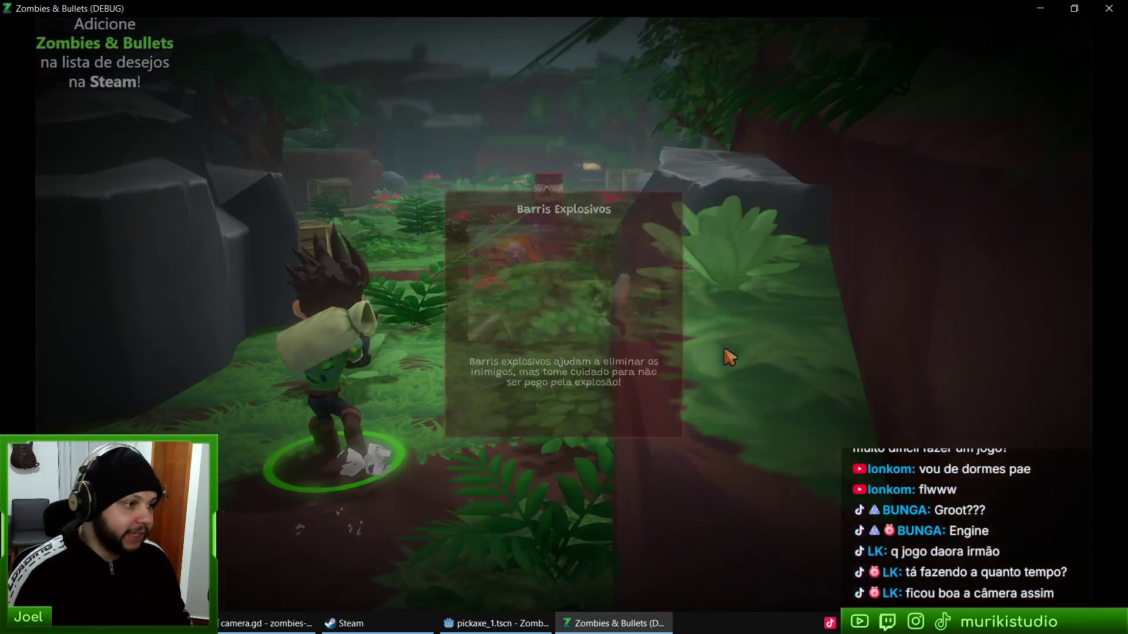
{"action": "left_click", "coordinate": [524, 380]}
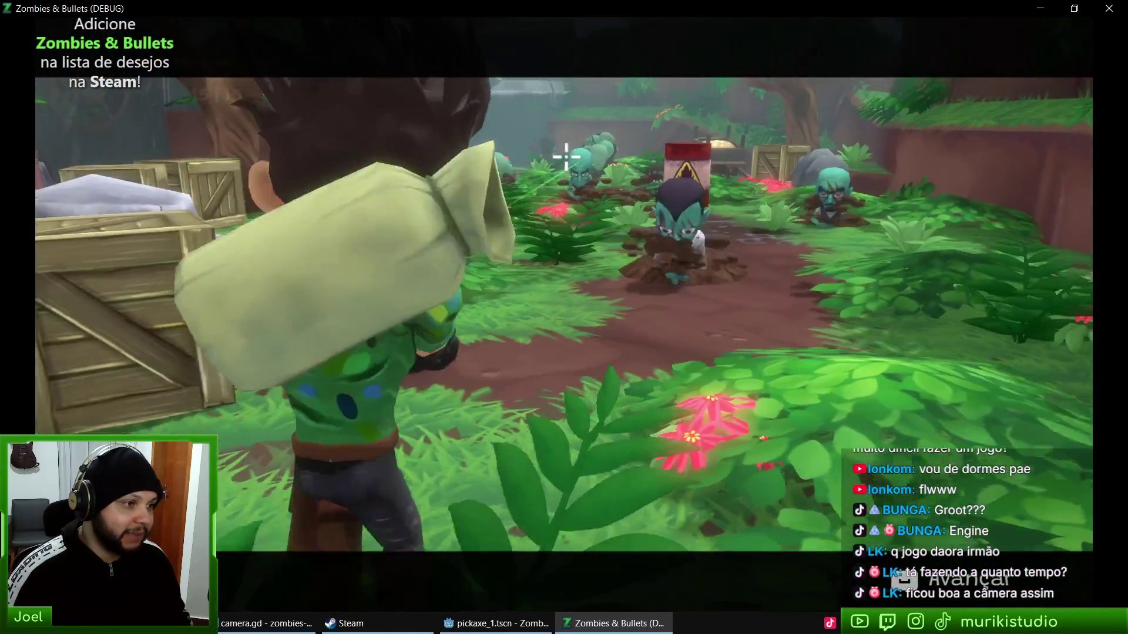
{"action": "left_click", "coordinate": [558, 178]}
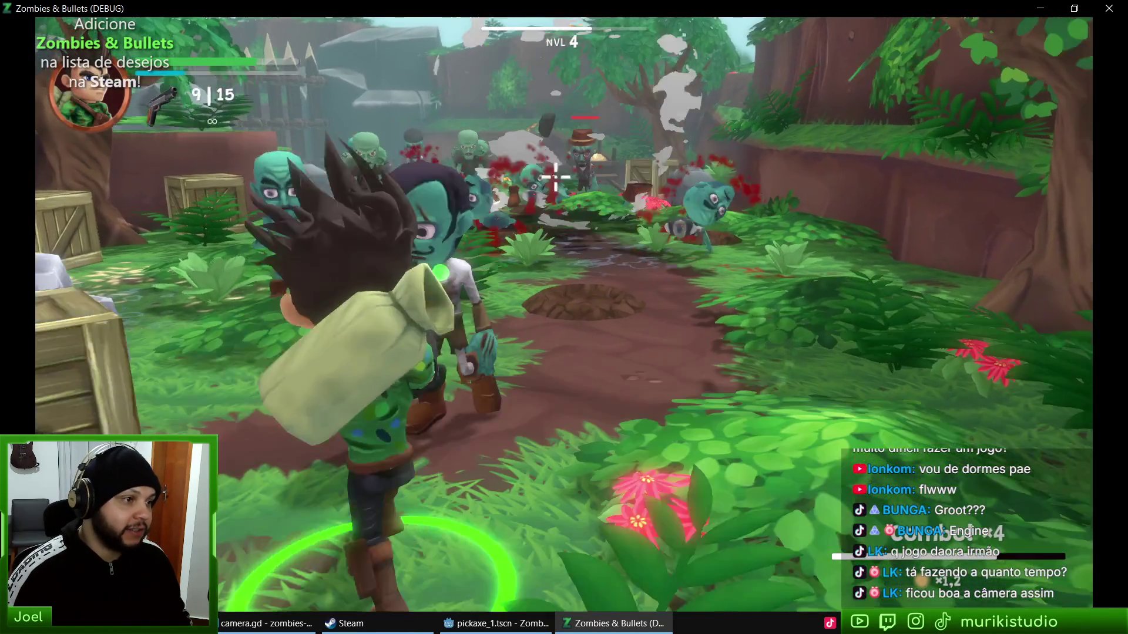
{"action": "left_click", "coordinate": [540, 188]}
{"action": "left_click", "coordinate": [526, 201]}
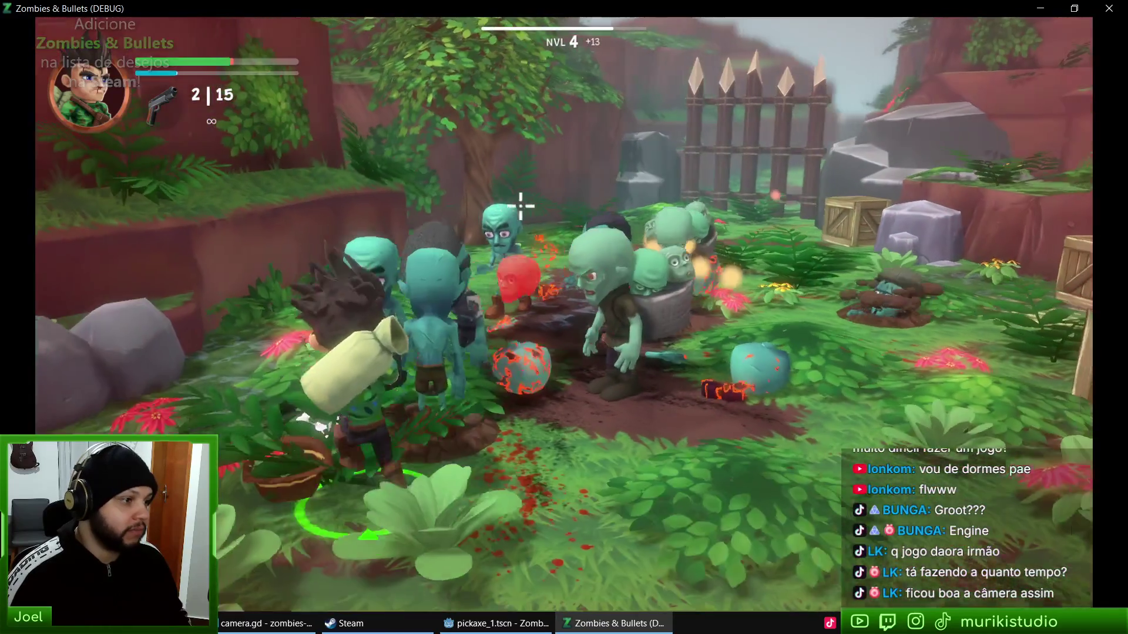
{"action": "left_click", "coordinate": [526, 205]}
{"action": "left_click", "coordinate": [532, 206]}
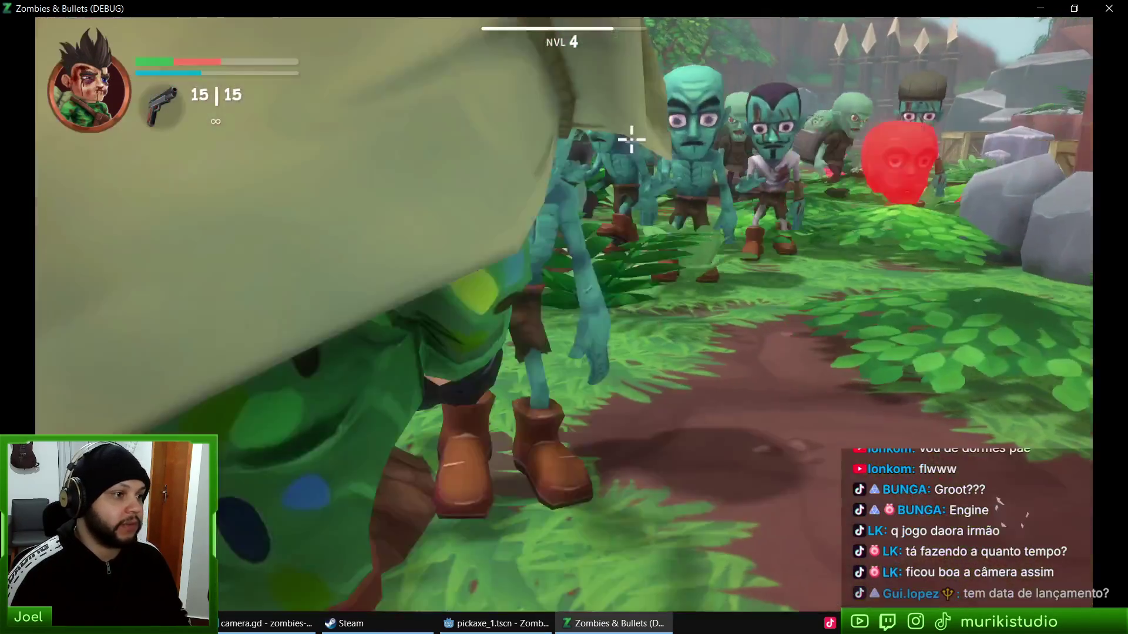
{"action": "left_click", "coordinate": [605, 150]}
{"action": "left_click", "coordinate": [593, 156]}
{"action": "left_click", "coordinate": [588, 159]}
{"action": "left_click", "coordinate": [593, 160]}
{"action": "left_click", "coordinate": [605, 160]}
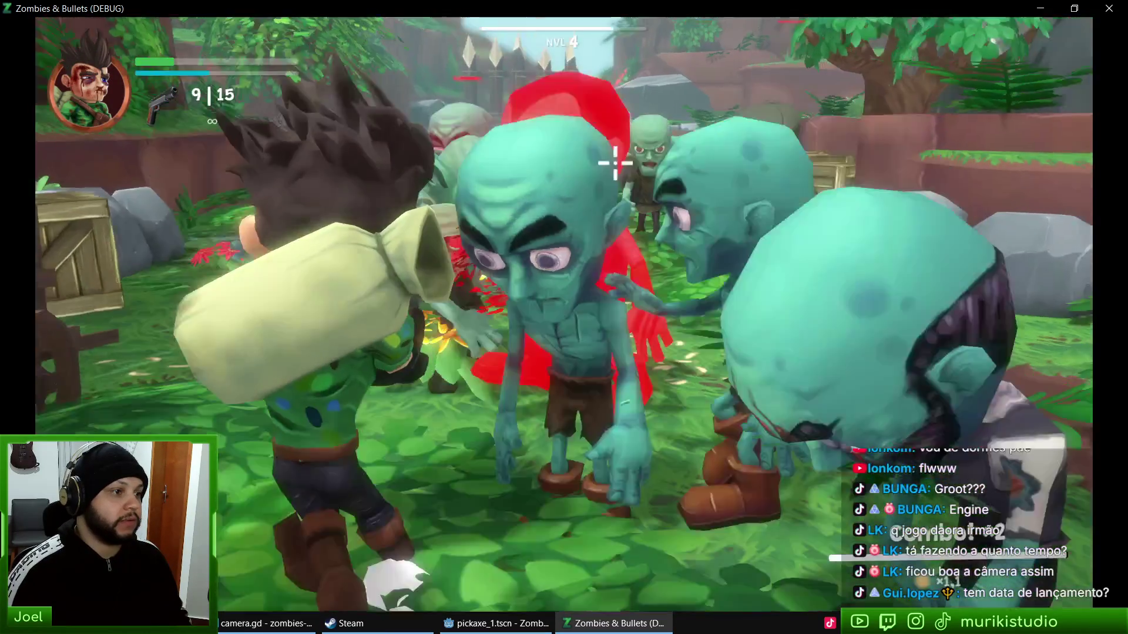
{"action": "left_click", "coordinate": [612, 161]}
{"action": "left_click", "coordinate": [614, 162]}
{"action": "left_click", "coordinate": [646, 188]}
{"action": "left_click", "coordinate": [573, 188]}
{"action": "left_click", "coordinate": [564, 194]}
{"action": "left_click", "coordinate": [550, 203]}
{"action": "left_click", "coordinate": [534, 213]}
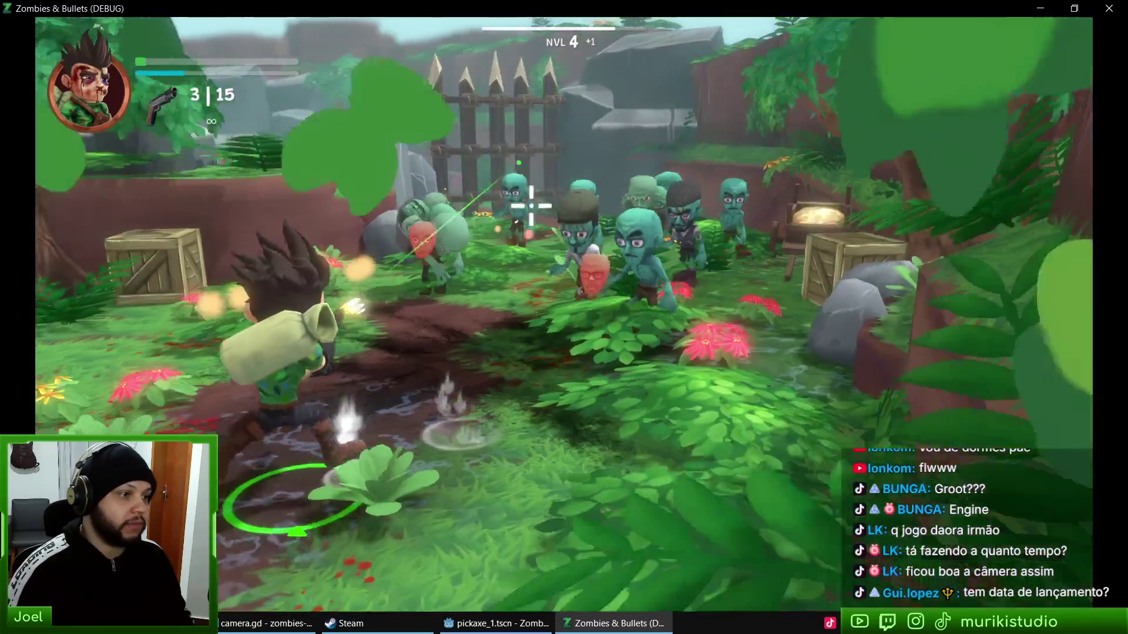
{"action": "left_click", "coordinate": [530, 210]}
{"action": "left_click", "coordinate": [526, 206]}
Step: Push into the horde, dodge behind the crates, and keep firing until the hero reaches level 5
{"action": "key", "text": "w"}
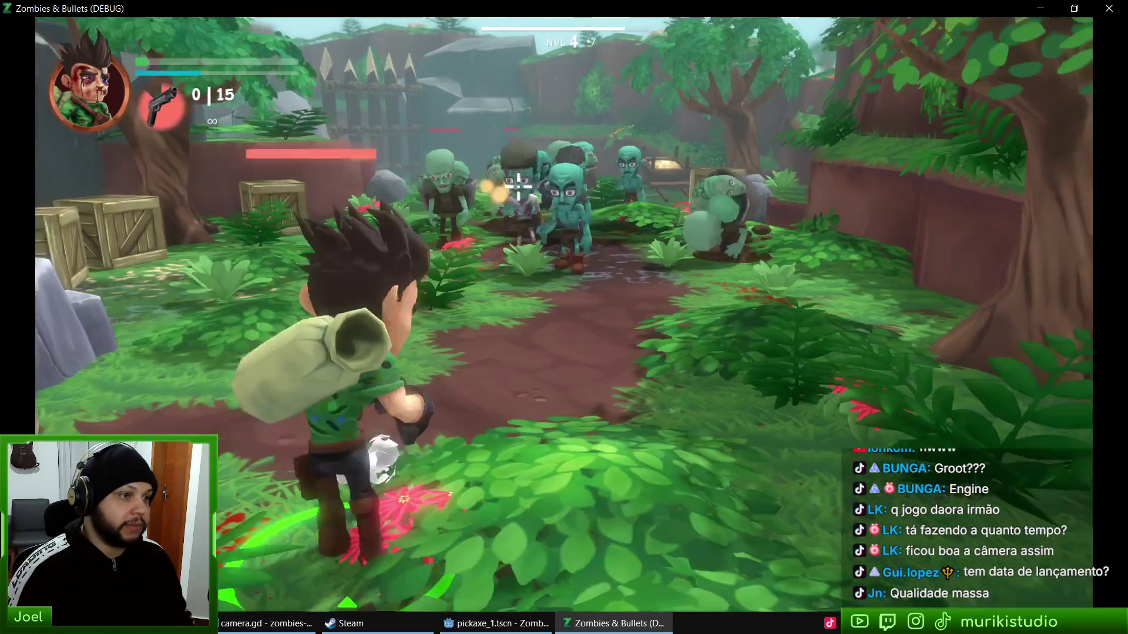
{"action": "left_click", "coordinate": [611, 165]}
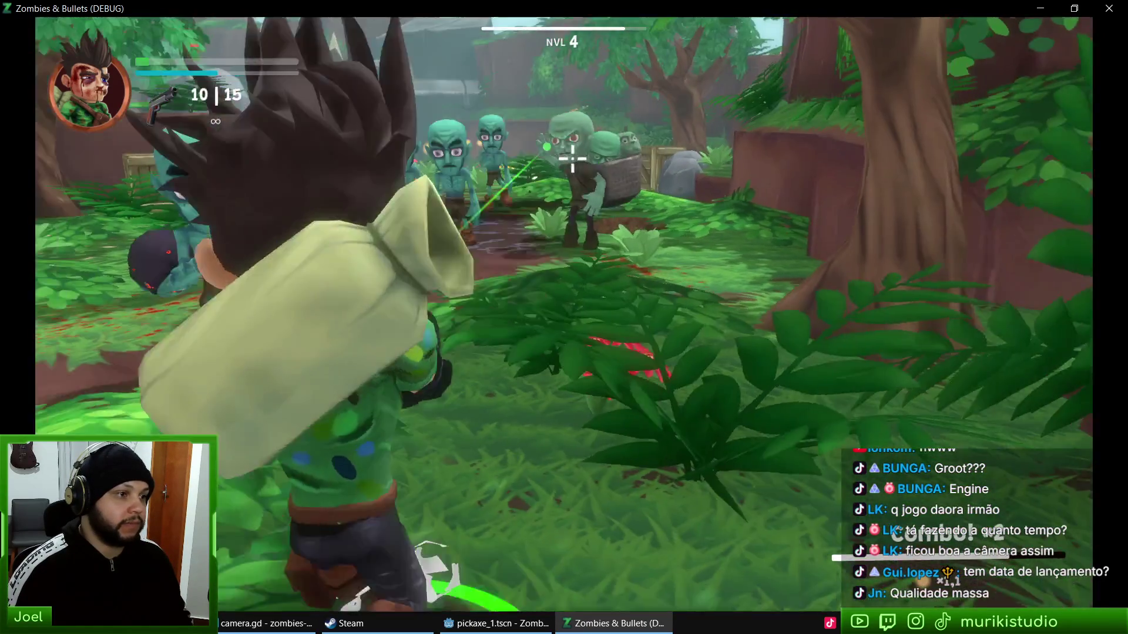
{"action": "left_click", "coordinate": [574, 158]}
{"action": "left_click", "coordinate": [564, 171]}
{"action": "left_click", "coordinate": [561, 176]}
{"action": "left_click", "coordinate": [560, 179]}
{"action": "left_click", "coordinate": [560, 180]}
{"action": "key", "text": "a"}
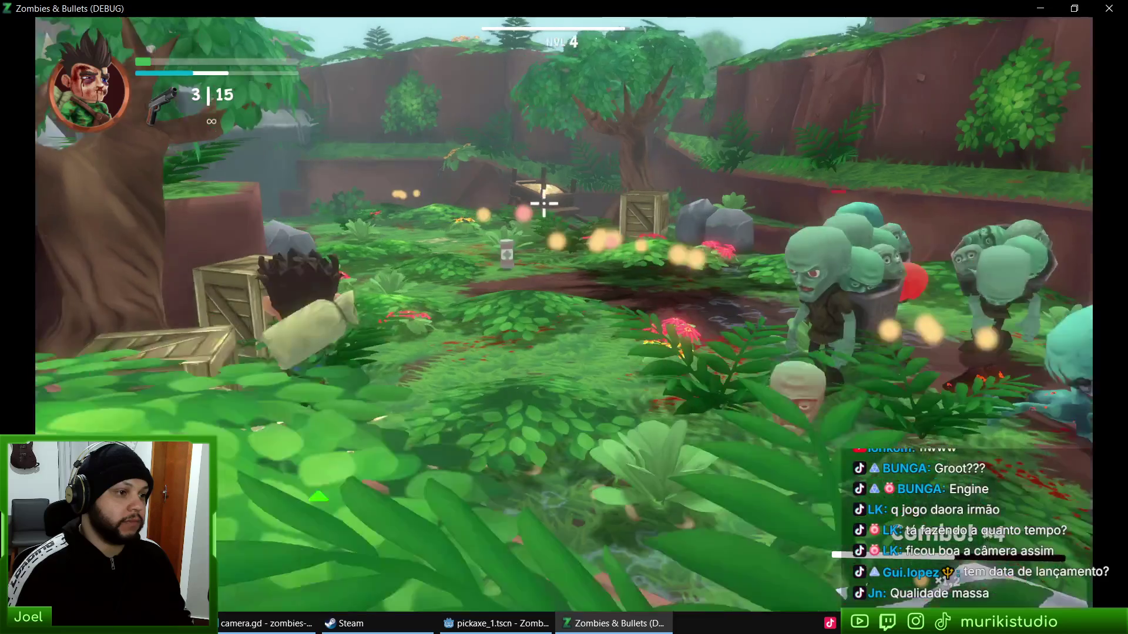
{"action": "left_click", "coordinate": [609, 205]}
{"action": "left_click", "coordinate": [620, 182]}
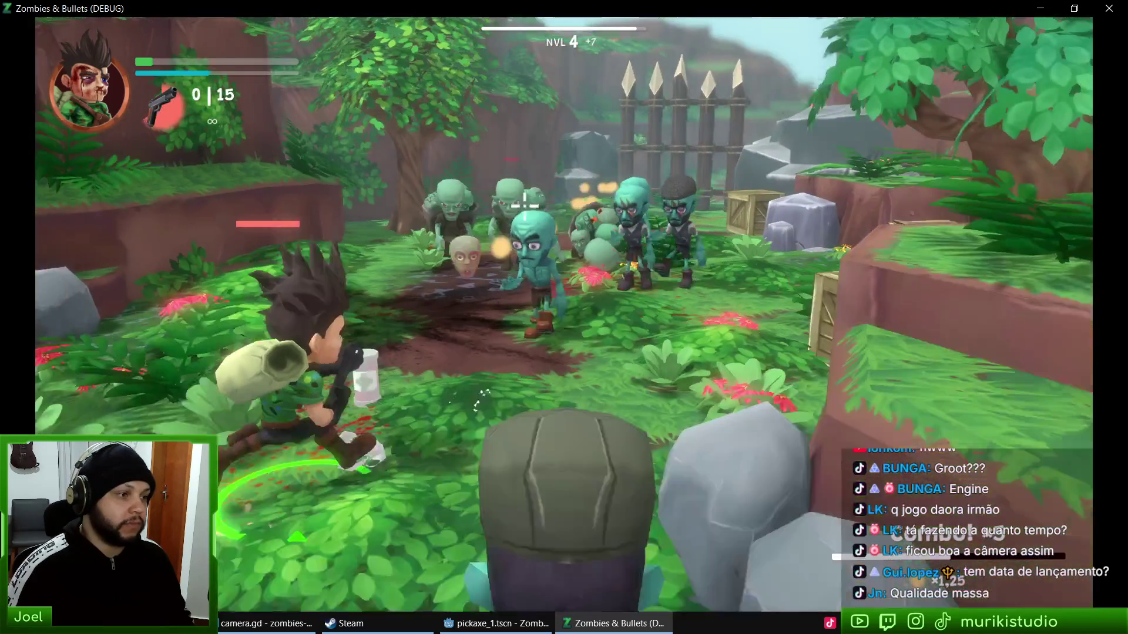
{"action": "left_click", "coordinate": [552, 200]}
{"action": "left_click", "coordinate": [564, 194]}
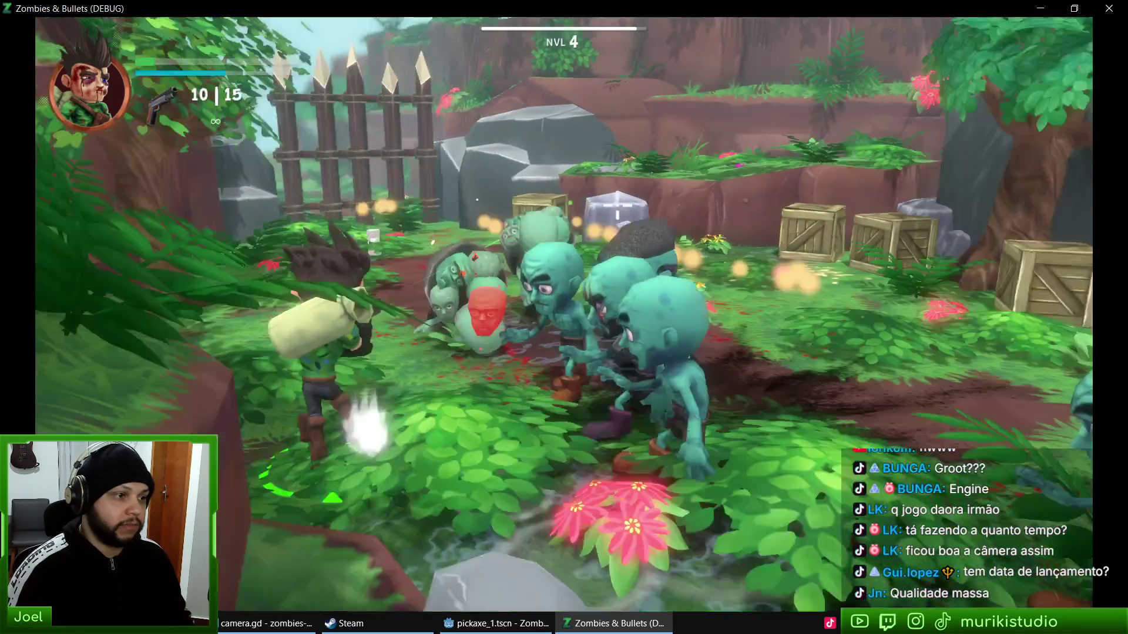
{"action": "left_click", "coordinate": [587, 188]}
{"action": "left_click", "coordinate": [605, 184]}
{"action": "left_click", "coordinate": [622, 179]}
{"action": "left_click", "coordinate": [637, 197]}
{"action": "left_click", "coordinate": [587, 203]}
{"action": "left_click", "coordinate": [536, 207]}
{"action": "left_click", "coordinate": [532, 203]}
{"action": "left_click", "coordinate": [525, 197]}
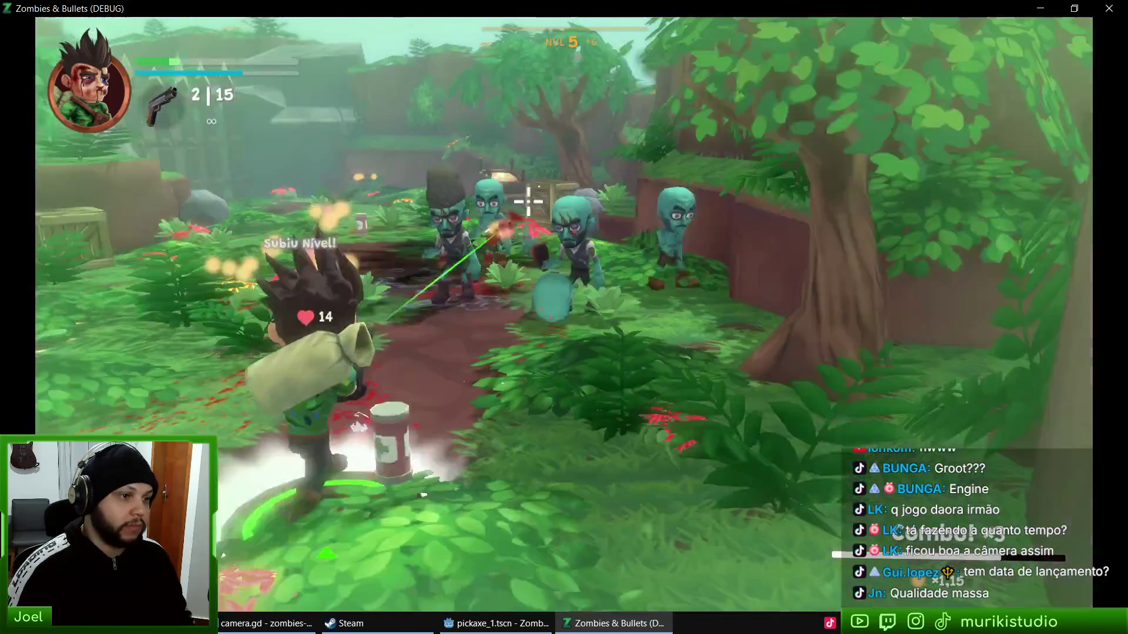
{"action": "left_click", "coordinate": [532, 188]}
{"action": "left_click", "coordinate": [538, 180]}
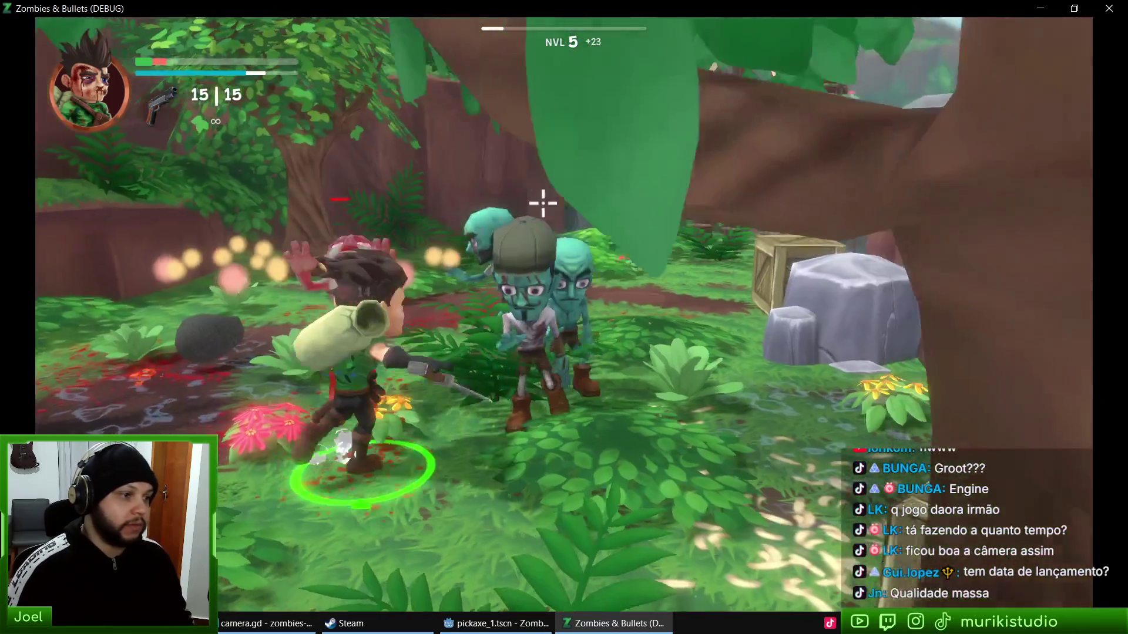
Step: Shoot the last approaching zombies, then reload the pistol to full ammo
{"action": "left_click", "coordinate": [528, 206]}
{"action": "left_click", "coordinate": [519, 205]}
{"action": "left_click", "coordinate": [520, 205]}
{"action": "left_click", "coordinate": [517, 204]}
{"action": "left_click", "coordinate": [511, 202]}
{"action": "left_click", "coordinate": [508, 200]}
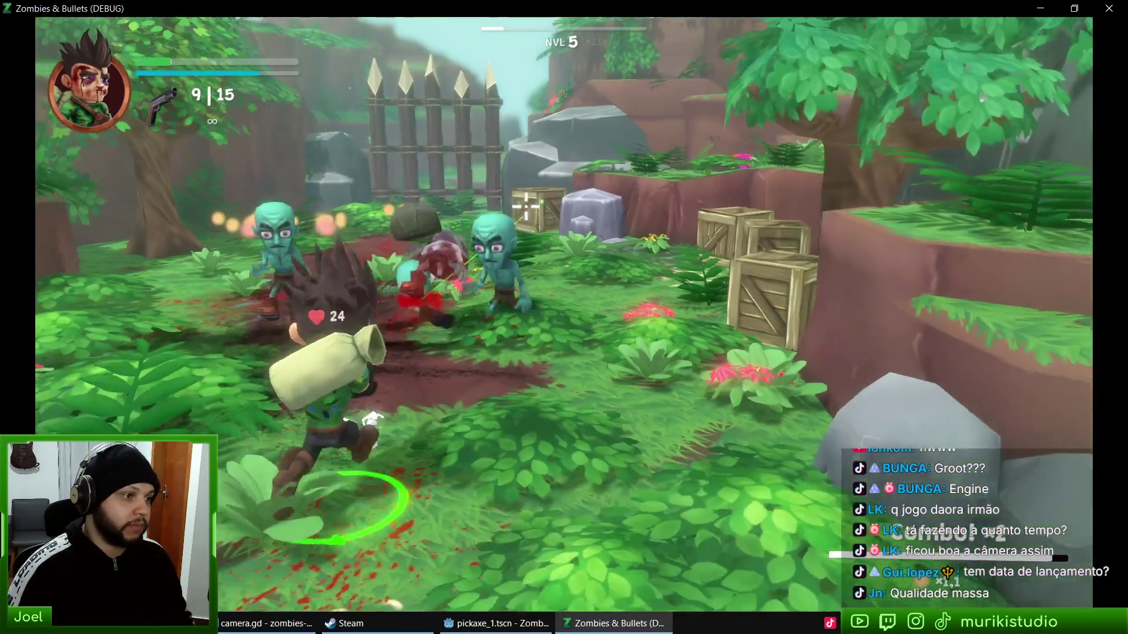
{"action": "left_click", "coordinate": [505, 198]}
{"action": "left_click", "coordinate": [514, 205]}
{"action": "left_click", "coordinate": [517, 204]}
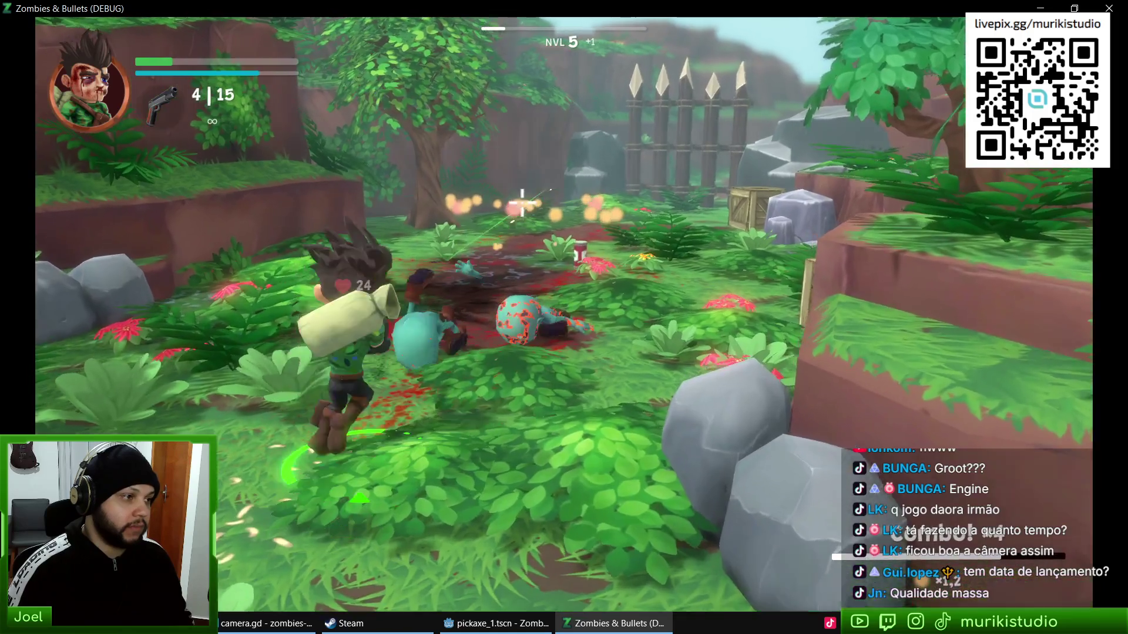
{"action": "key", "text": "r"}
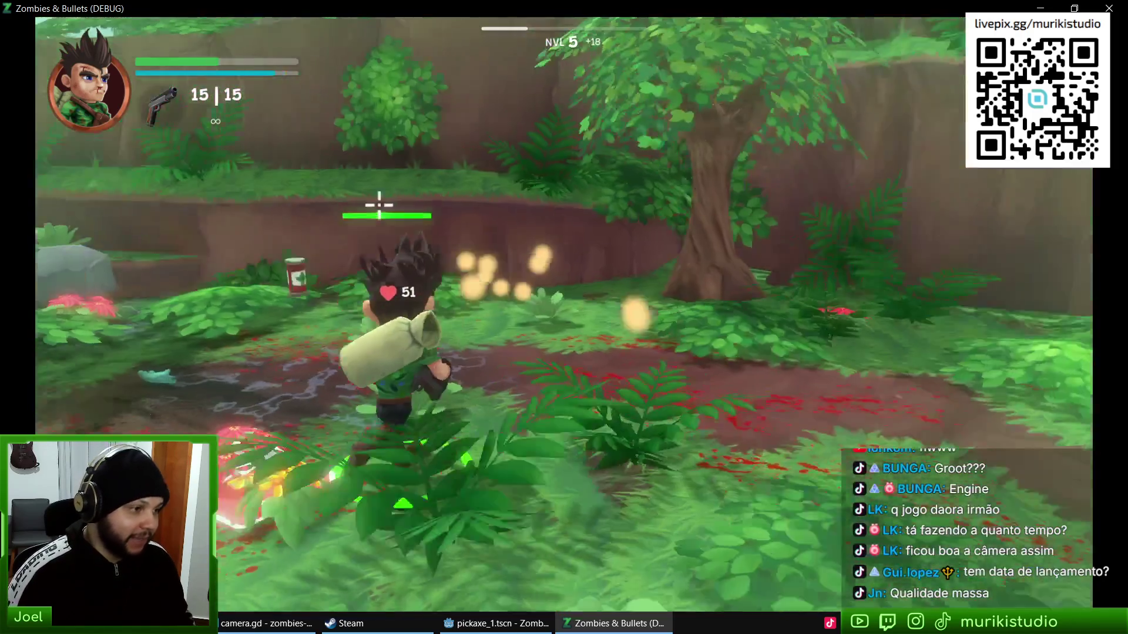
Step: Dash forward, smash both wooden crates, and run down the path toward the chest
{"action": "key", "text": "space"}
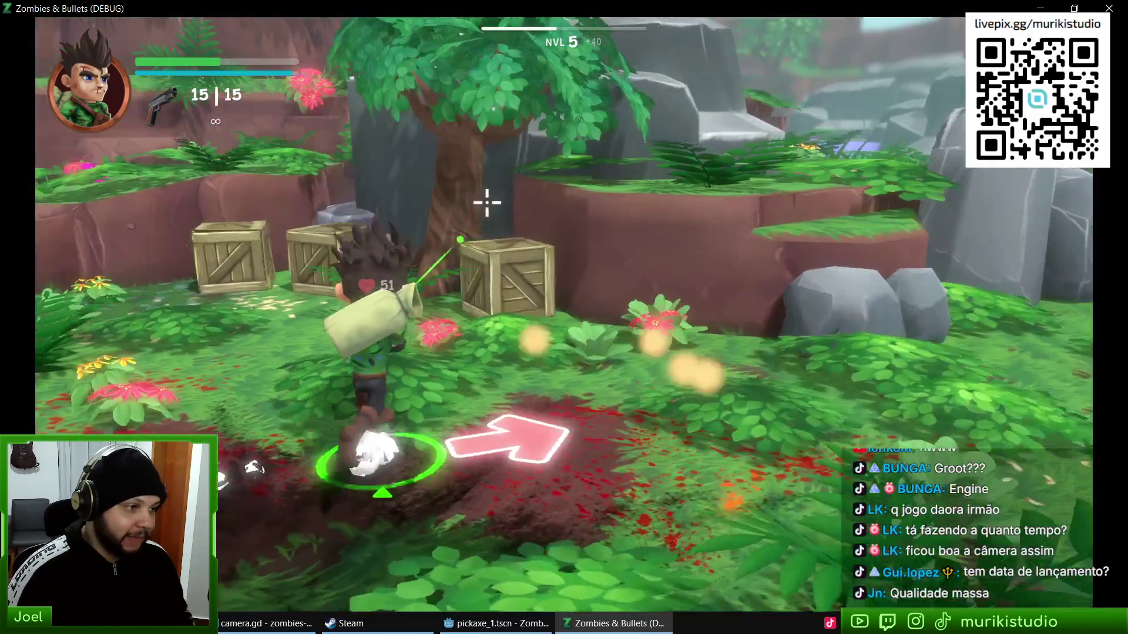
{"action": "left_click", "coordinate": [482, 203]}
{"action": "left_click", "coordinate": [590, 201]}
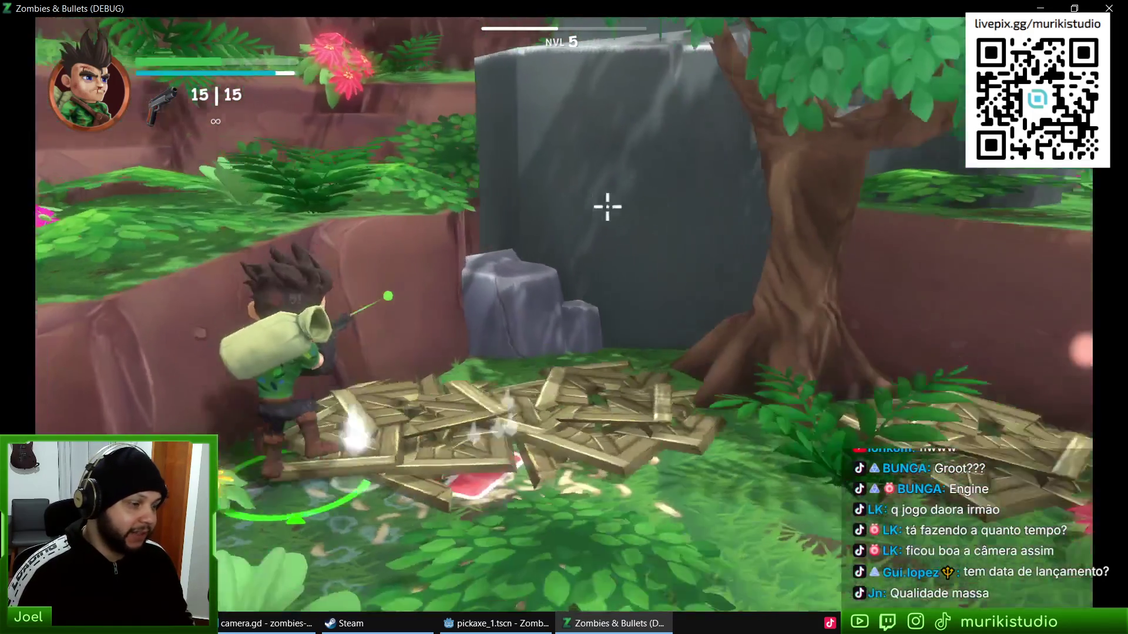
{"action": "key", "text": "w"}
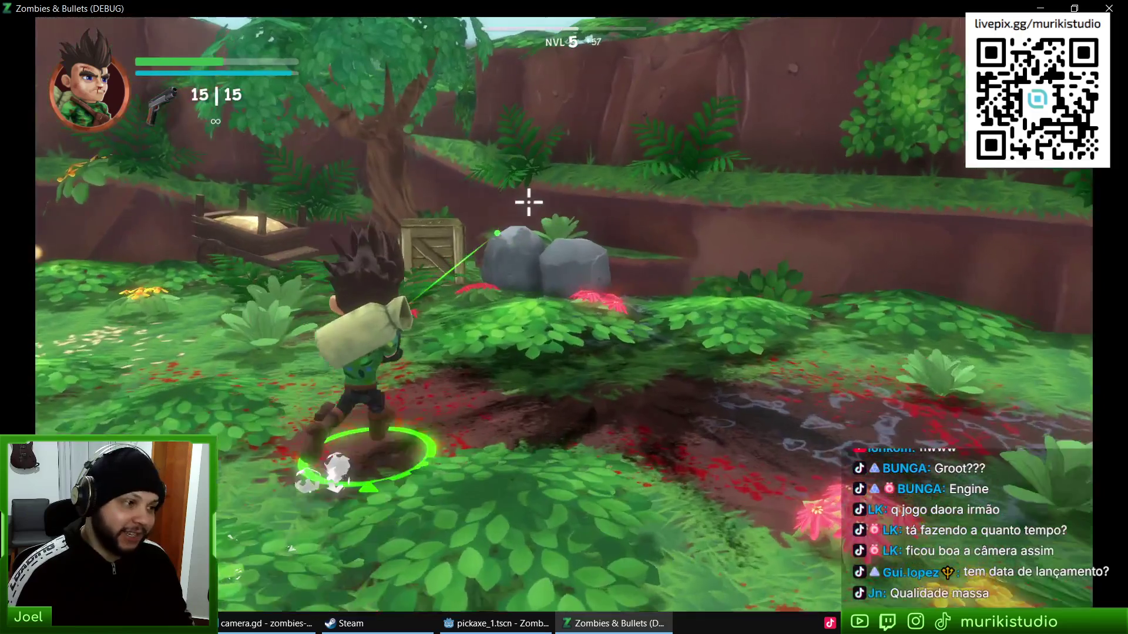
{"action": "key", "text": "w"}
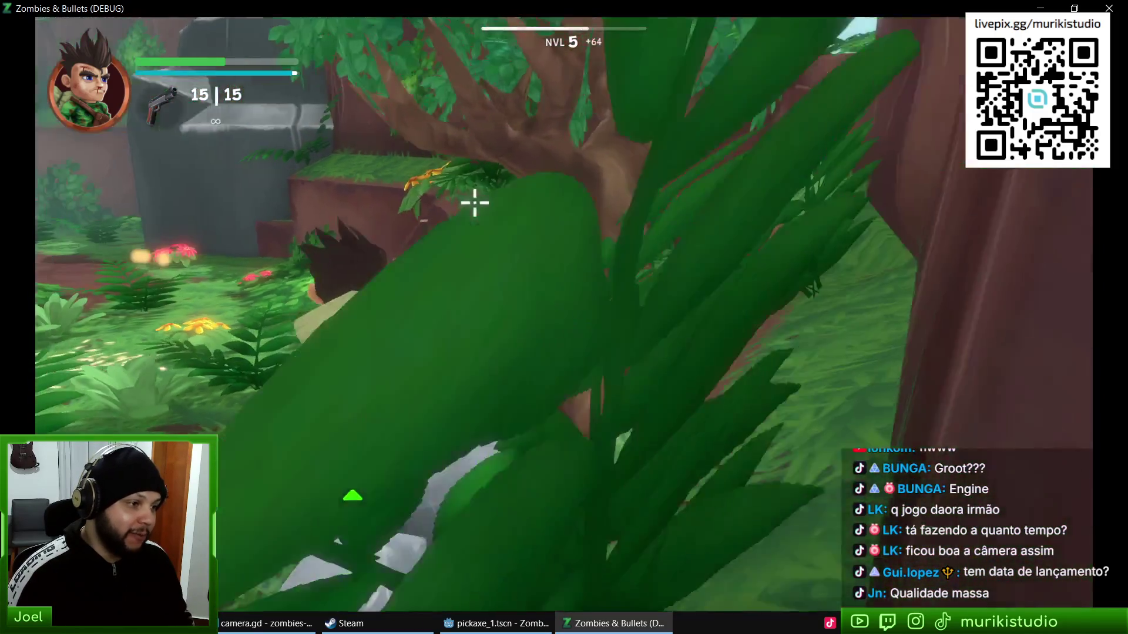
{"action": "key", "text": "space"}
Step: Open the chest and dismiss the new backpack popup and the backpacks tutorial
{"action": "key", "text": "w"}
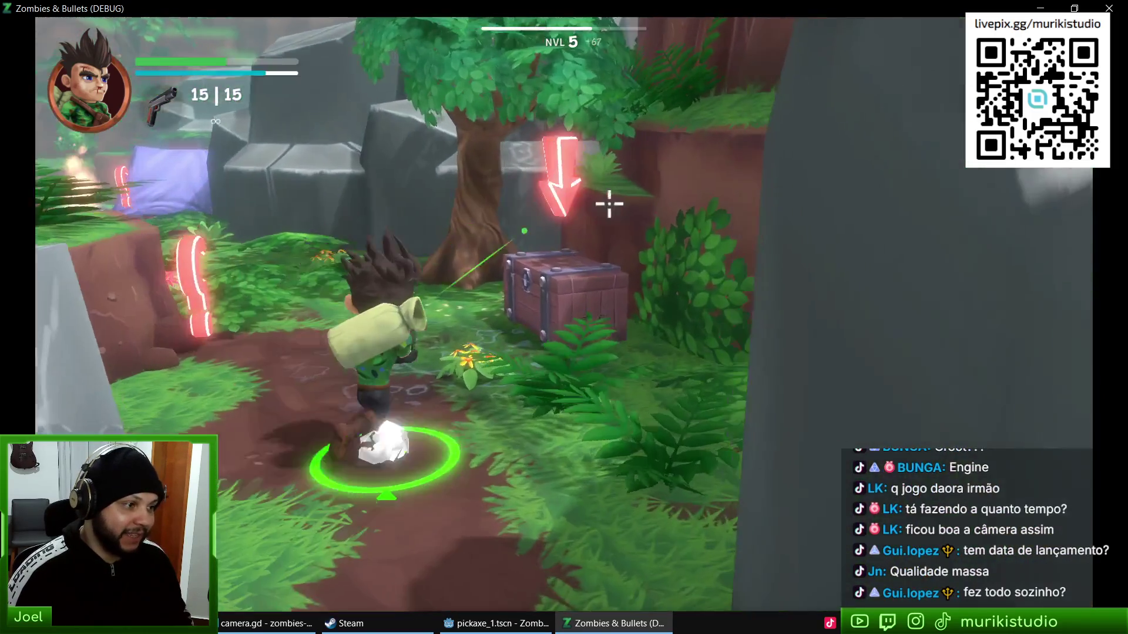
{"action": "key", "text": "e"}
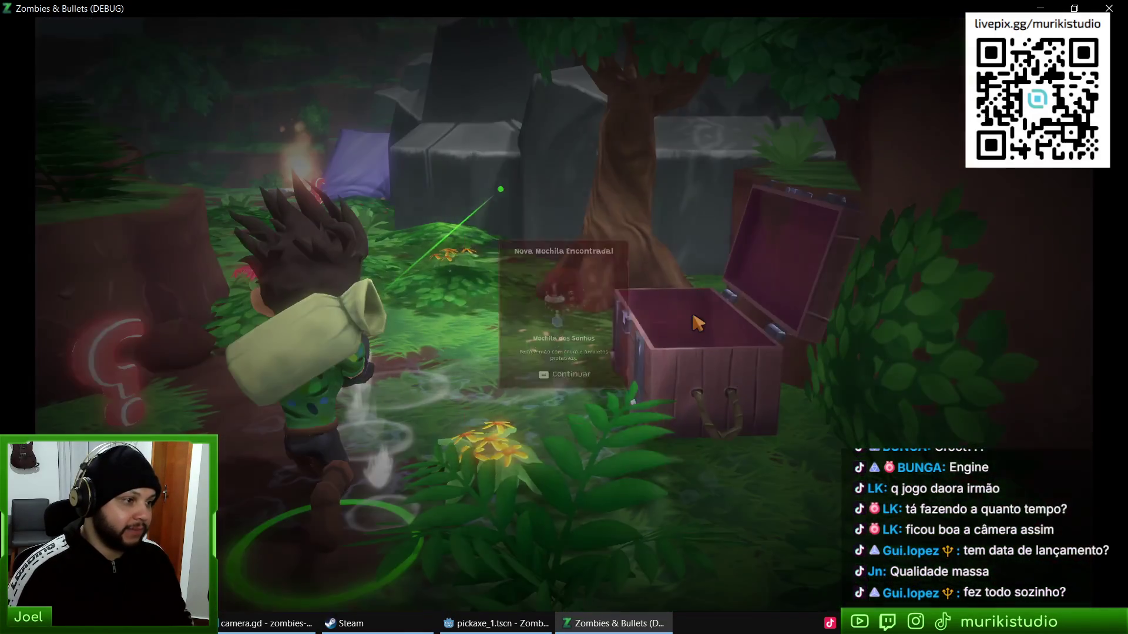
{"action": "key", "text": "e"}
{"action": "key", "text": "w"}
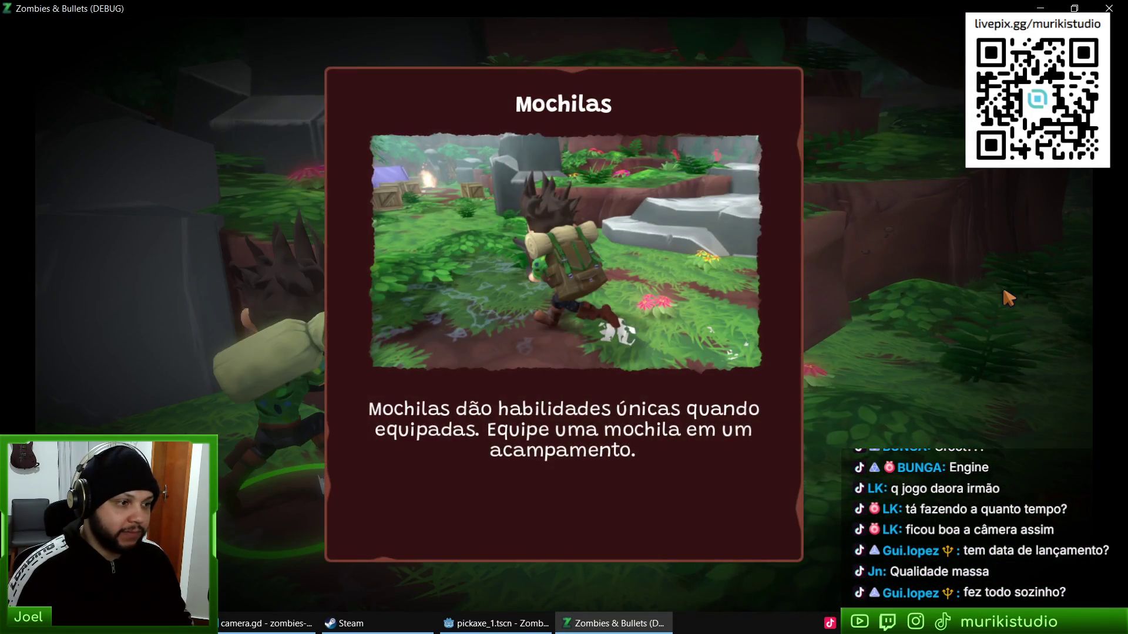
{"action": "left_click", "coordinate": [1008, 299]}
{"action": "key", "text": "w"}
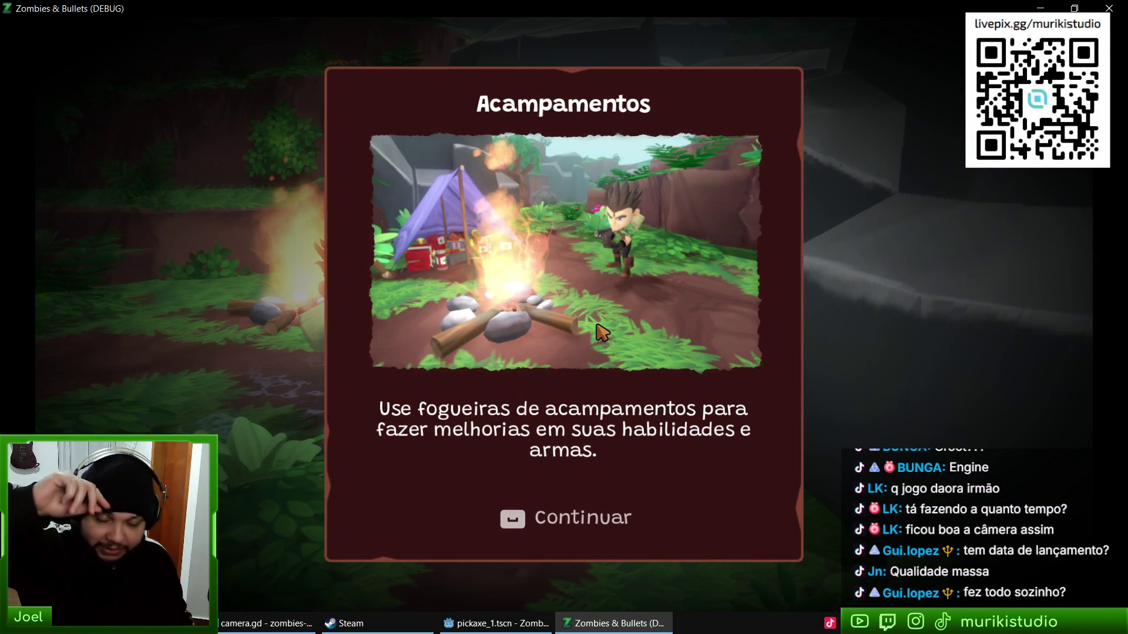
Step: Continue past the campfire tutorial, then stop the running game with F8
{"action": "key", "text": "space"}
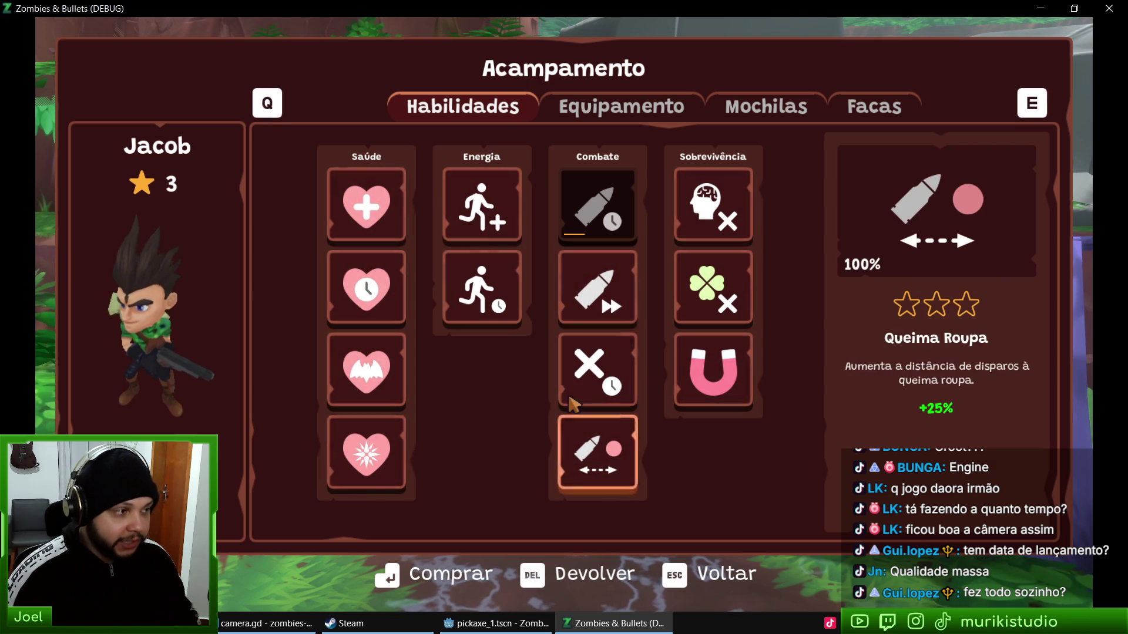
{"action": "key", "text": "F8"}
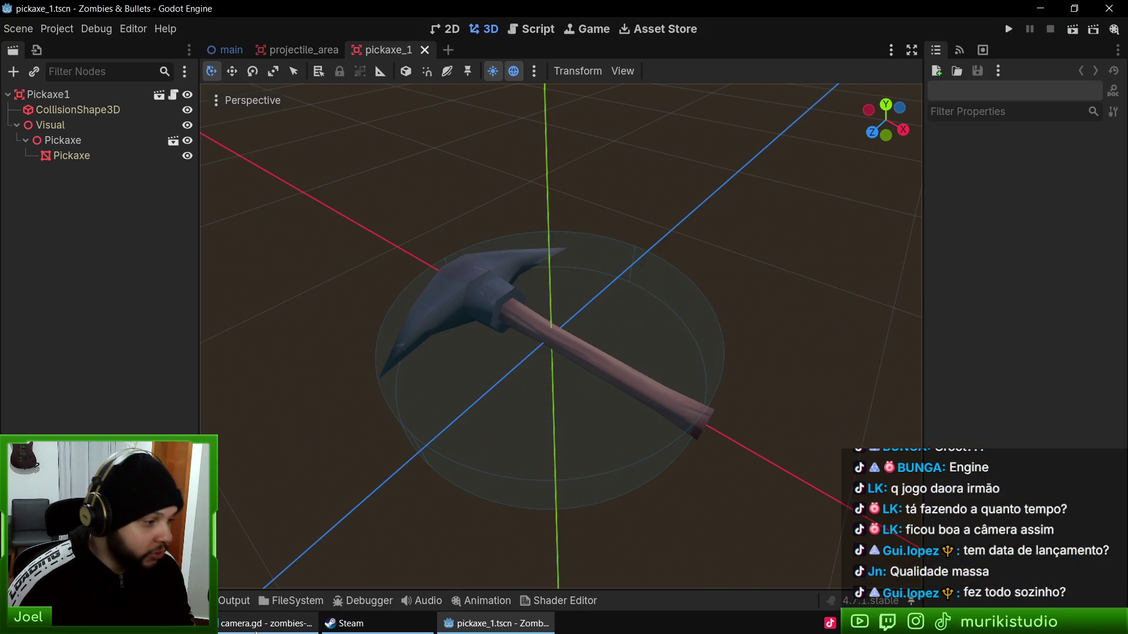
{"action": "key", "text": "alt+Tab"}
Step: Load murikistudio.com.br in a new browser tab
{"action": "key", "text": "ctrl+t"}
{"action": "type", "text": "murui"}
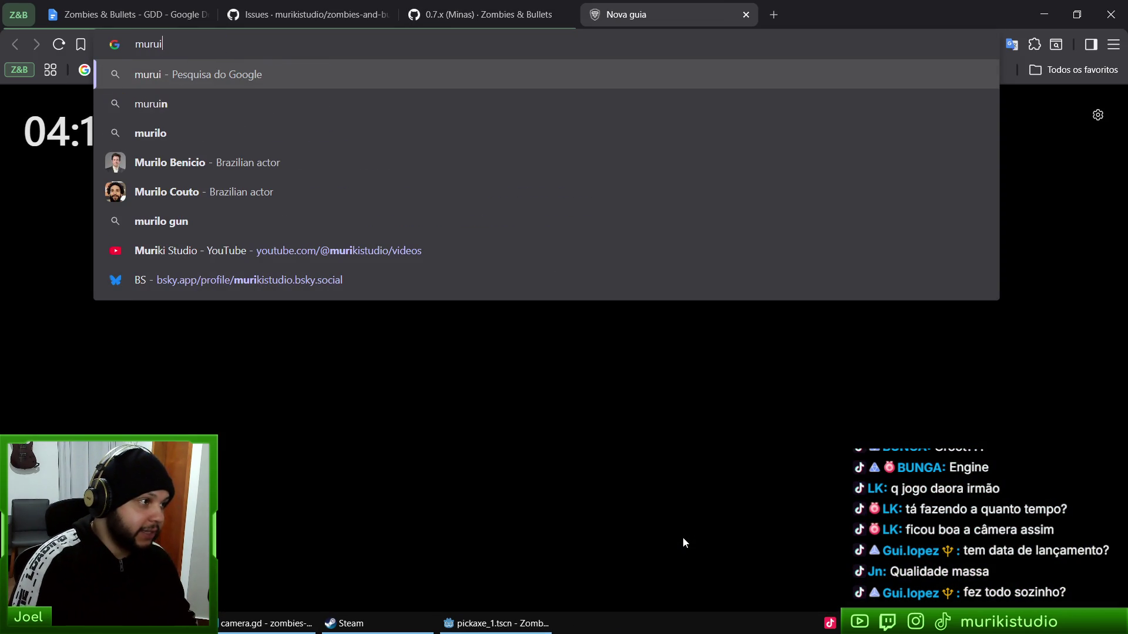
{"action": "key", "text": "ctrl+a"}
{"action": "key", "text": "ctrl+s"}
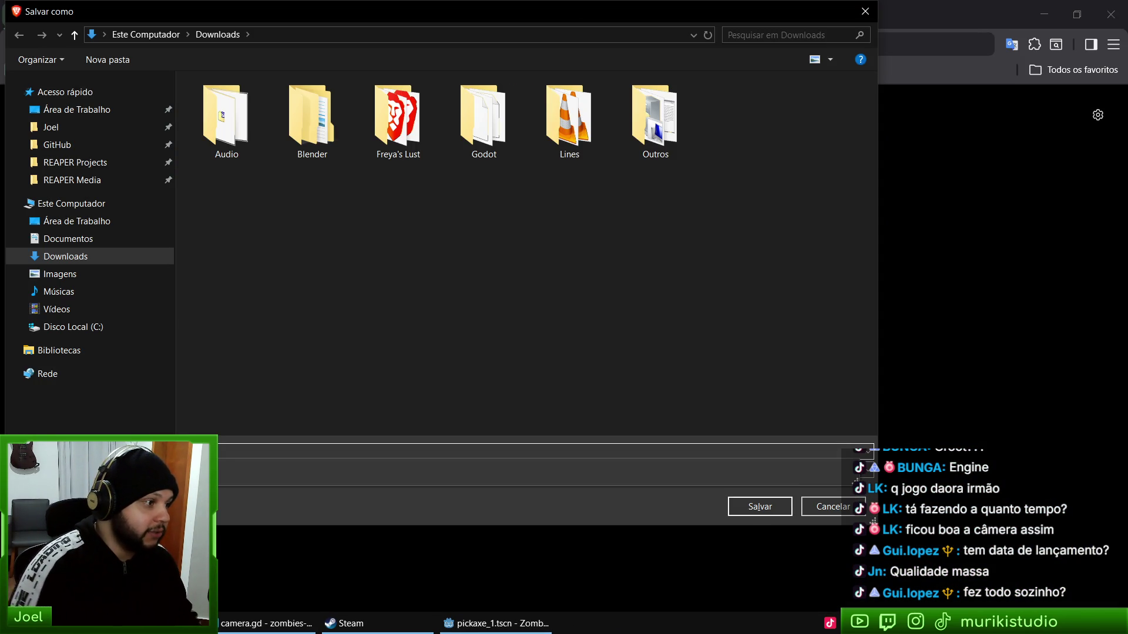
{"action": "key", "text": "Escape"}
{"action": "type", "text": "murikistudio.com.br"}
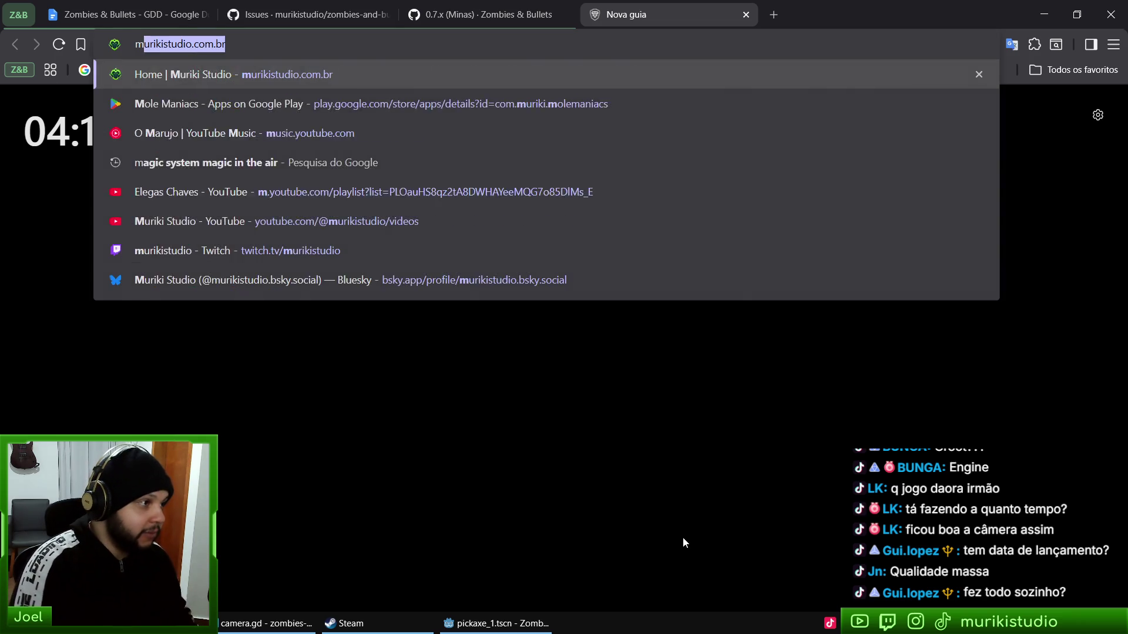
{"action": "key", "text": "Return"}
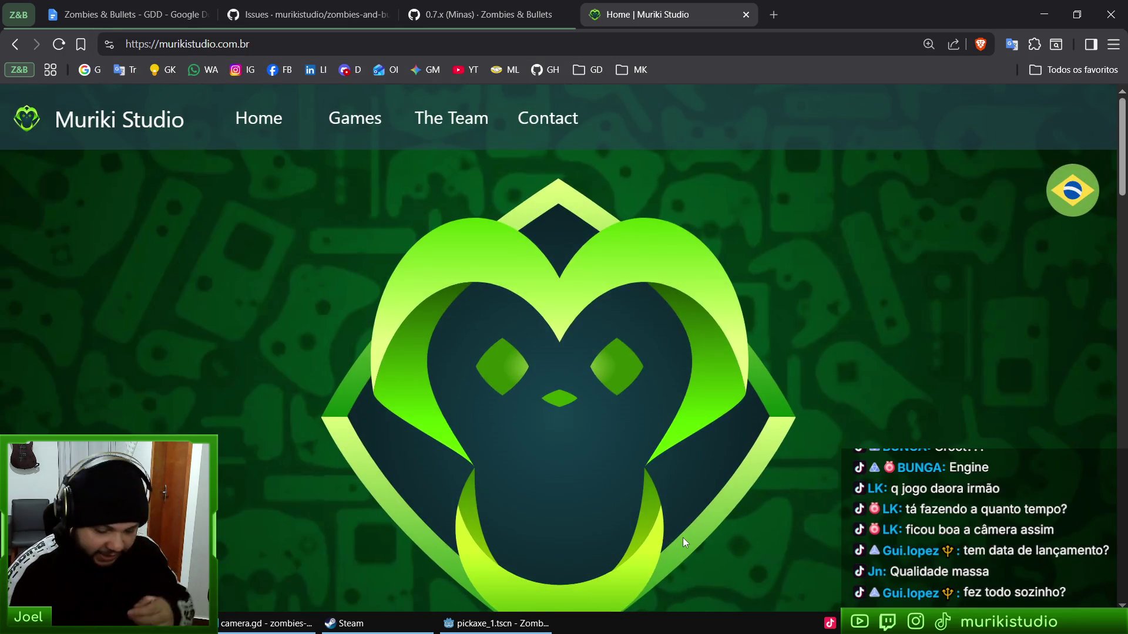
Step: Look over the studio homepage, then close its tab and return to Godot
{"action": "scroll", "coordinate": [683, 538], "scroll_direction": "down", "scroll_amount": 10}
{"action": "scroll", "coordinate": [683, 538], "scroll_direction": "up", "scroll_amount": 5}
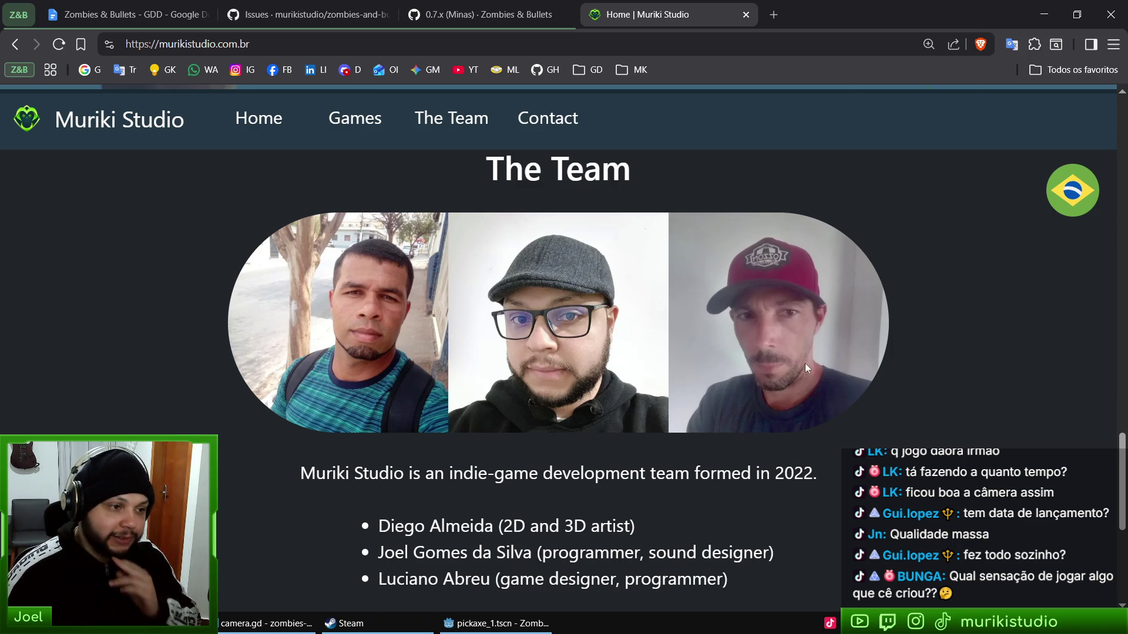
{"action": "middle_click", "coordinate": [681, 4]}
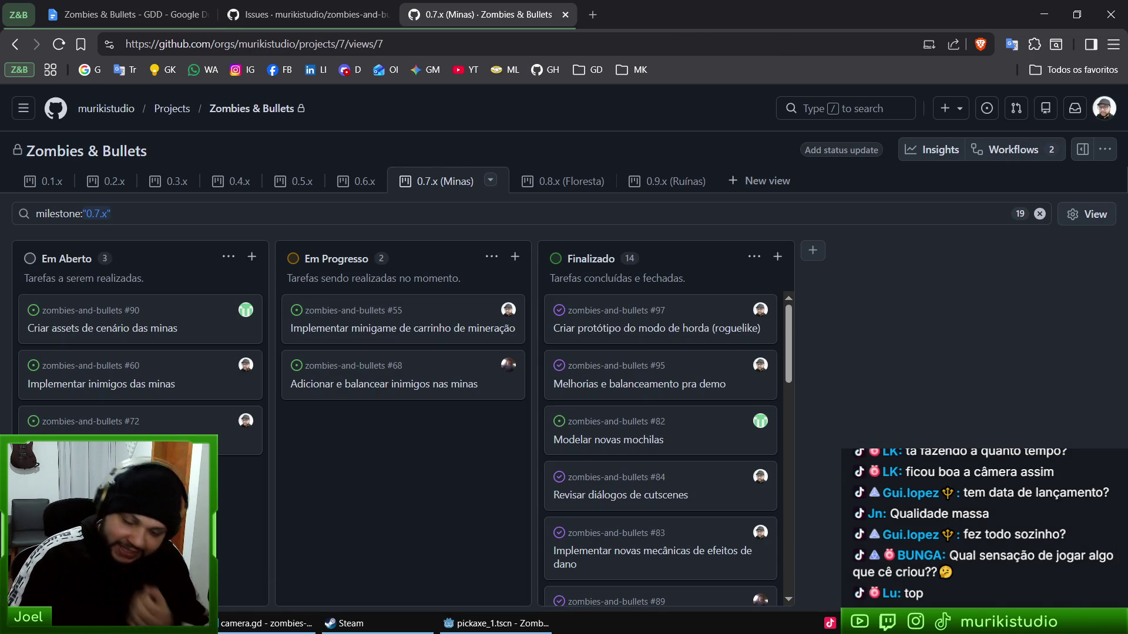
{"action": "key", "text": "alt+Tab"}
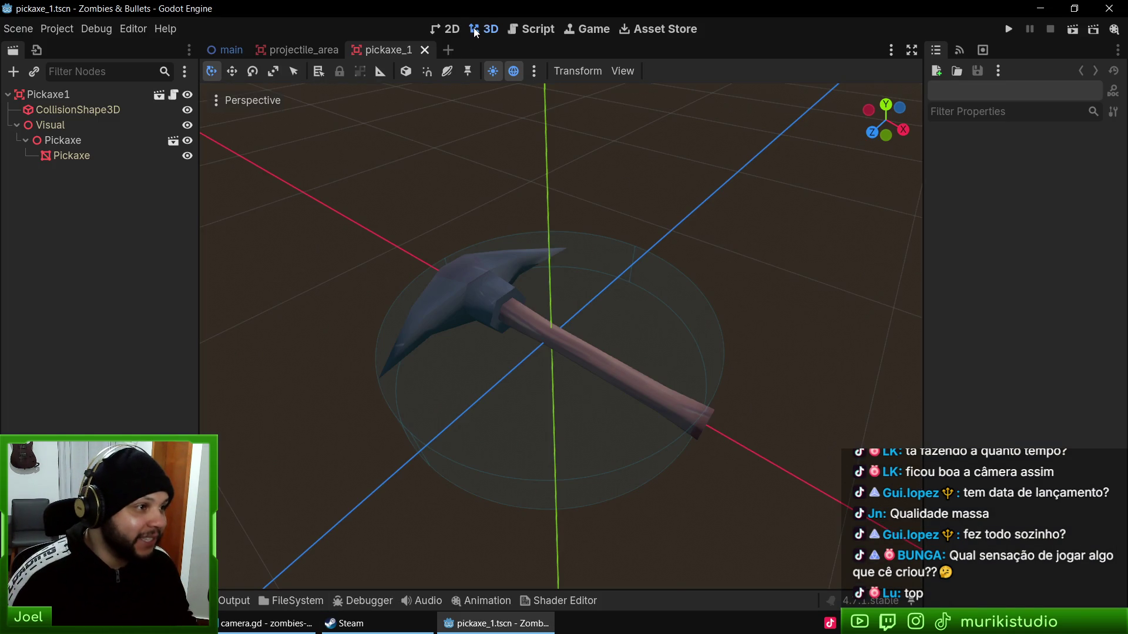
Step: Bring camera.gd forward in VS Code and move the cursor to empty line 109
{"action": "left_click", "coordinate": [267, 623]}
{"action": "key", "text": "Down"}
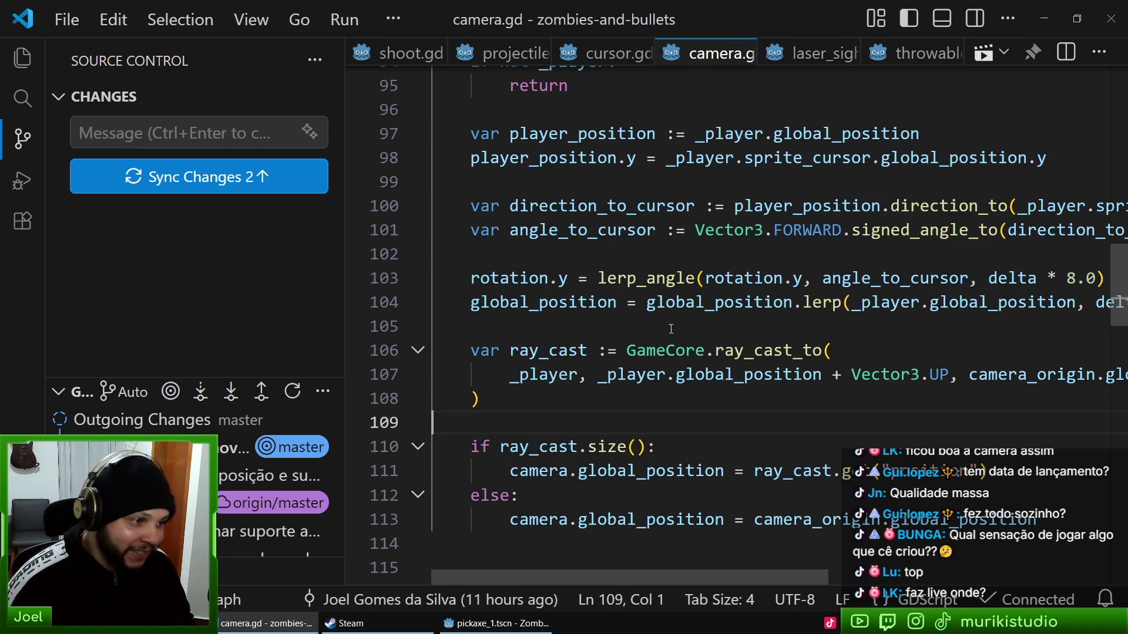
Step: Walk through camera.gd's ray-cast code on lines 105–110, then show the Zombies & Bullets Demo in Steam
{"action": "left_click", "coordinate": [671, 329]}
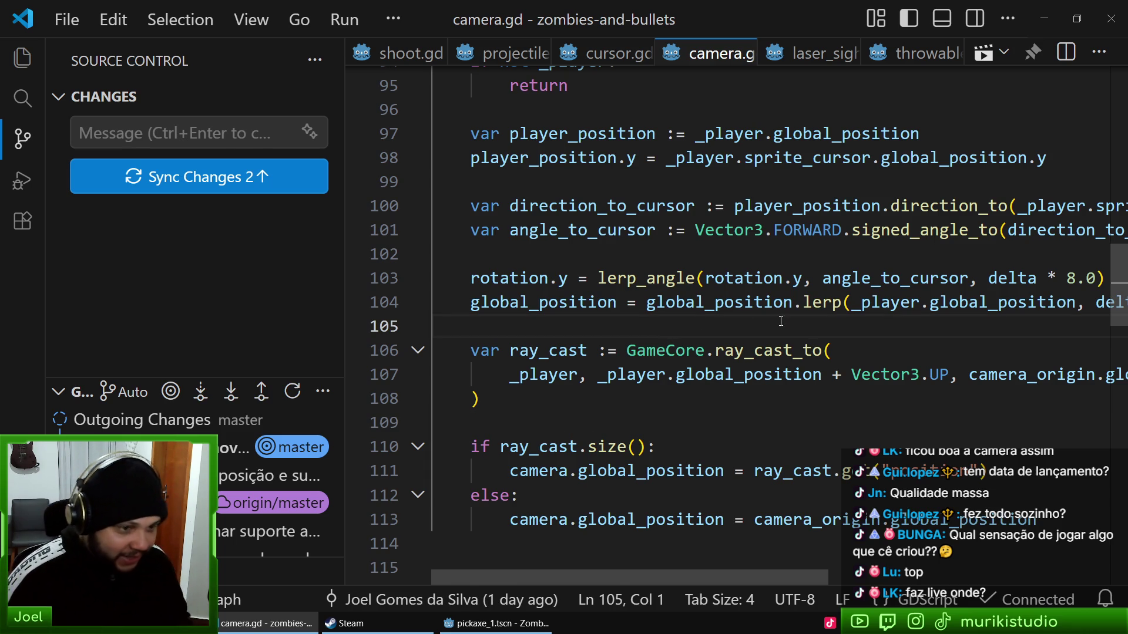
{"action": "mouse_move", "coordinate": [985, 374]}
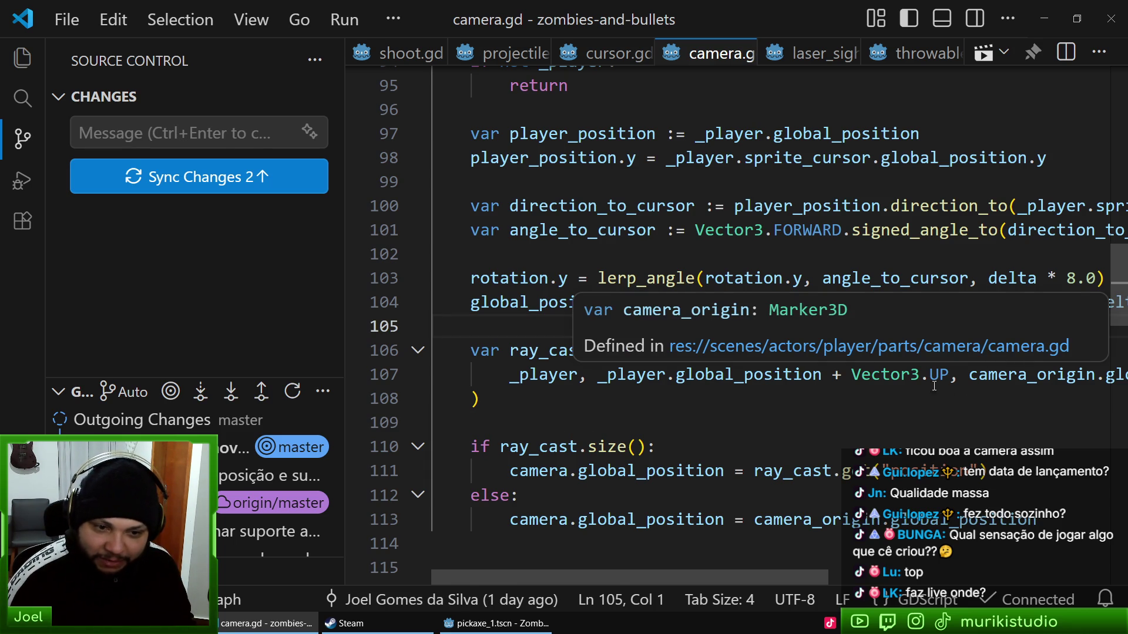
{"action": "left_click", "coordinate": [874, 399]}
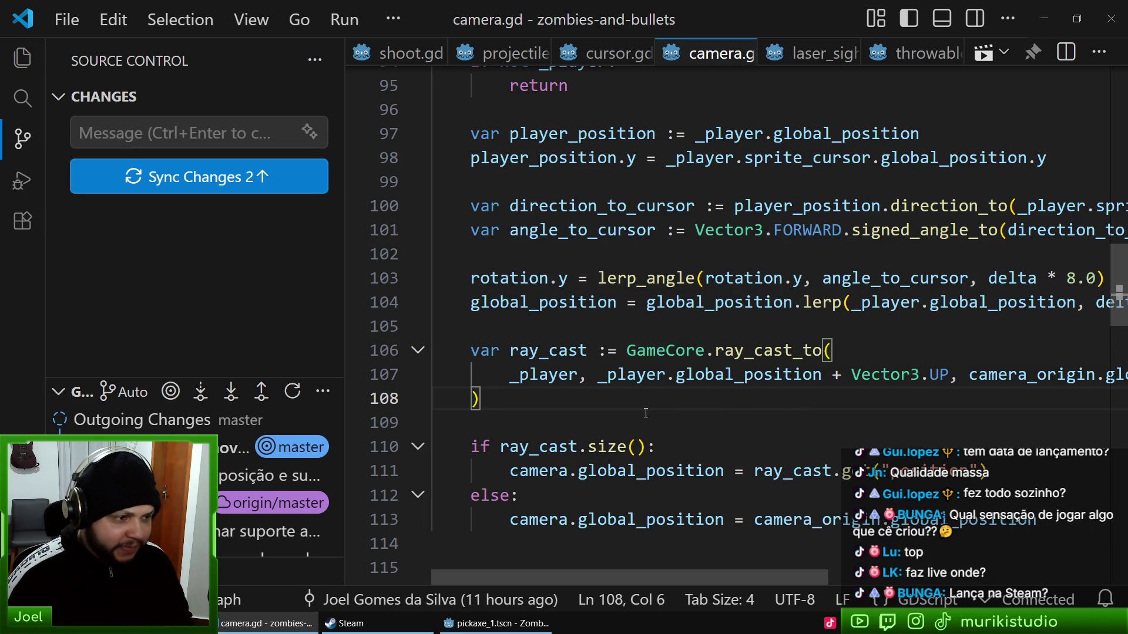
{"action": "left_click", "coordinate": [626, 447]}
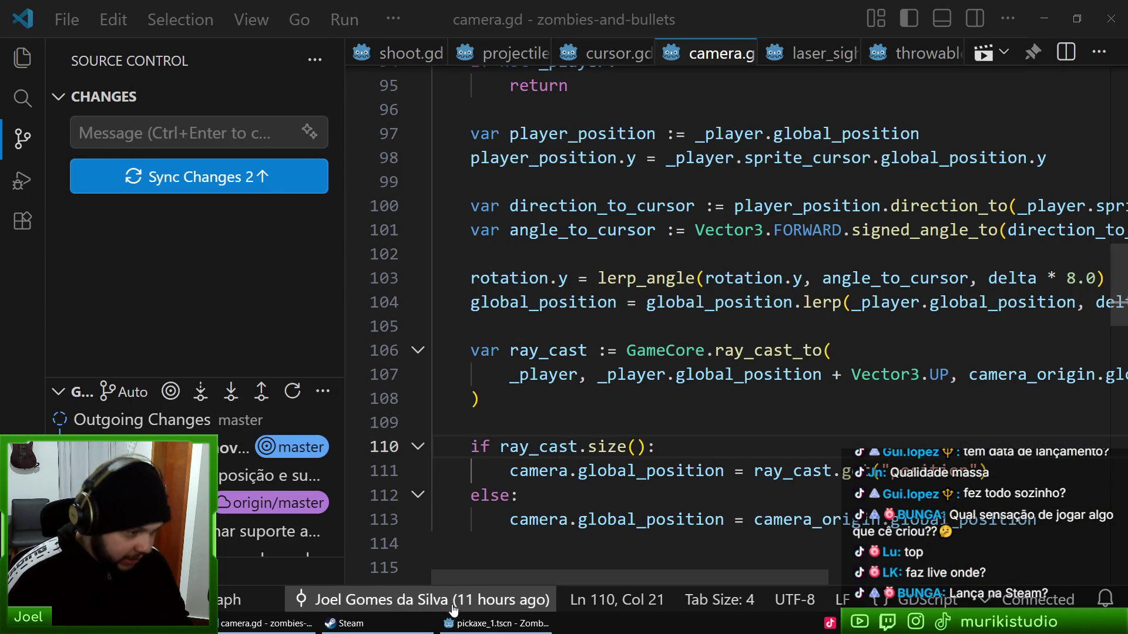
{"action": "left_click", "coordinate": [391, 630]}
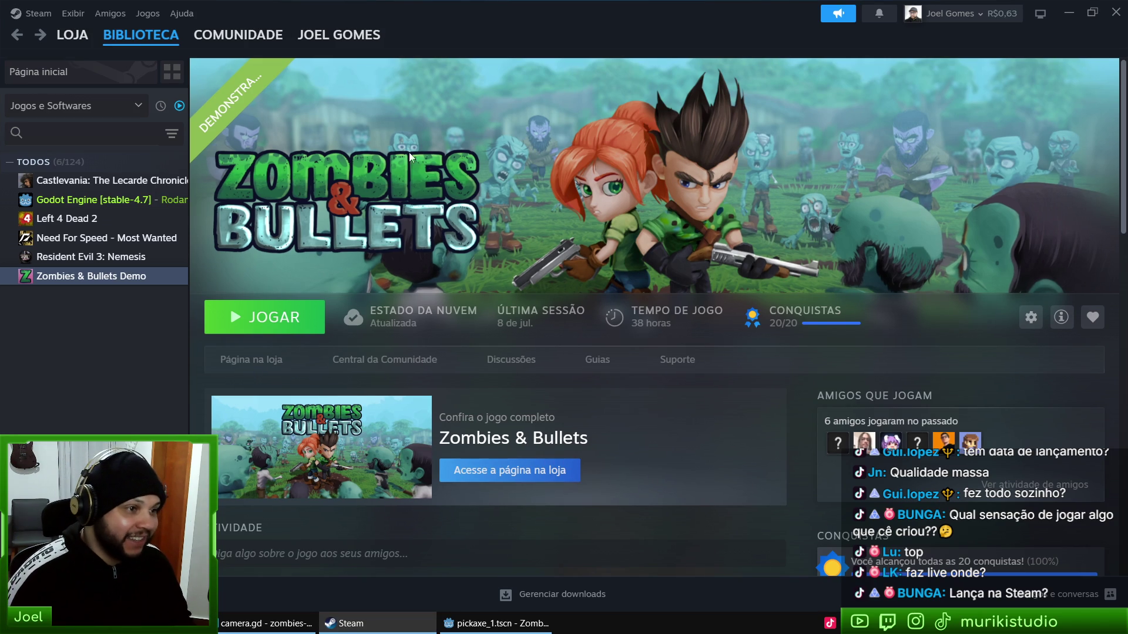
Step: Open the Zombies & Bullets Demo store page and scroll through it
{"action": "left_click", "coordinate": [258, 361]}
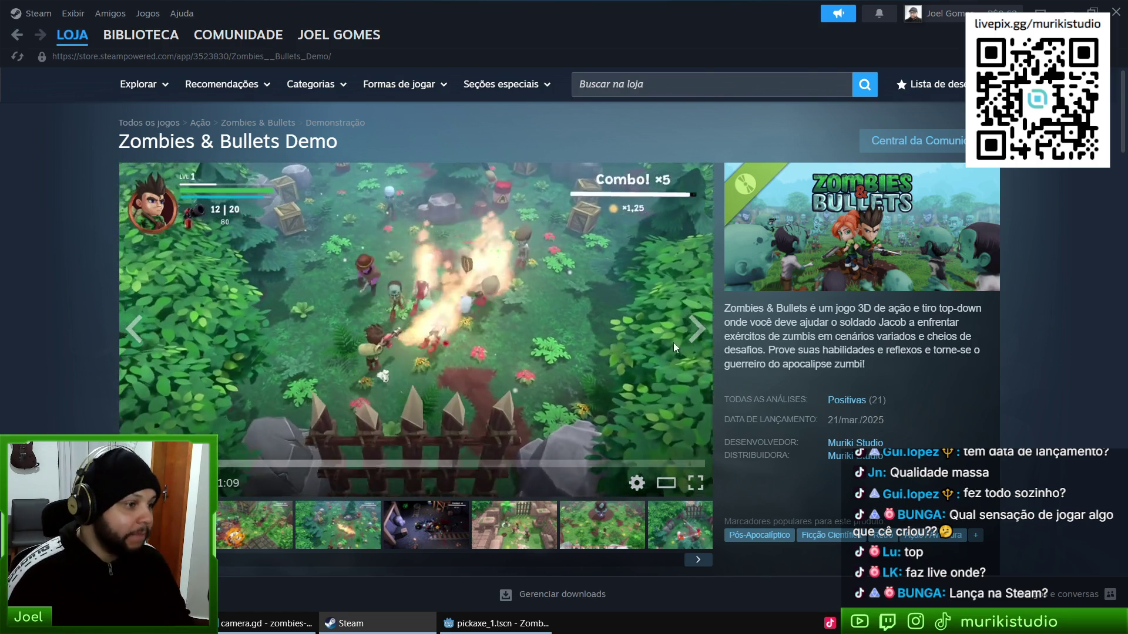
{"action": "scroll", "coordinate": [397, 344], "scroll_direction": "down", "scroll_amount": 6}
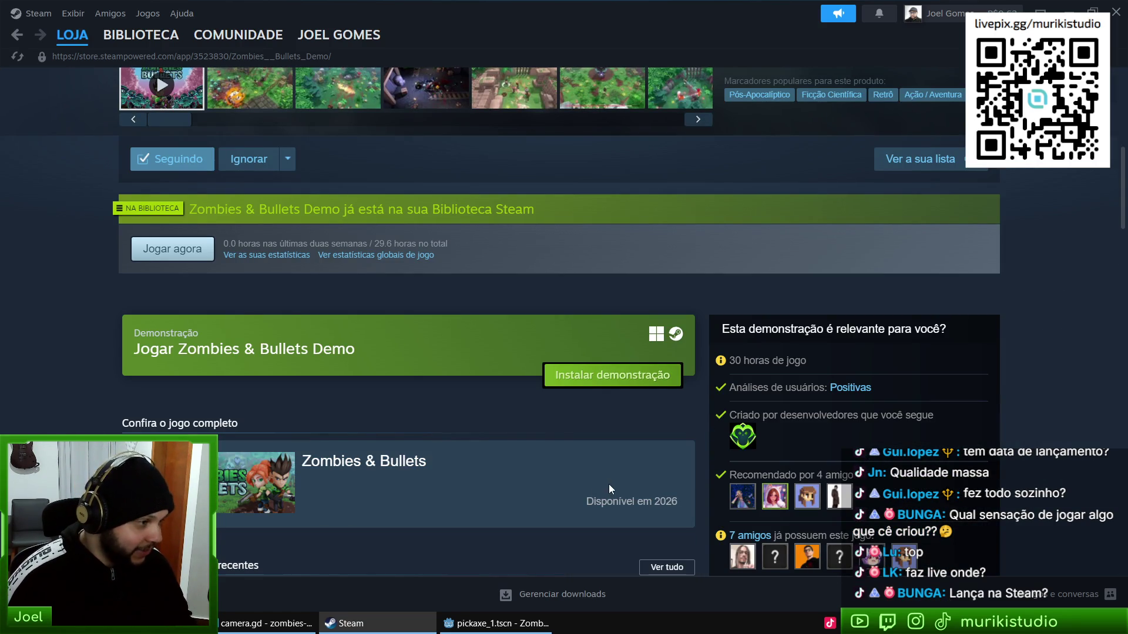
{"action": "scroll", "coordinate": [570, 479], "scroll_direction": "up", "scroll_amount": 6}
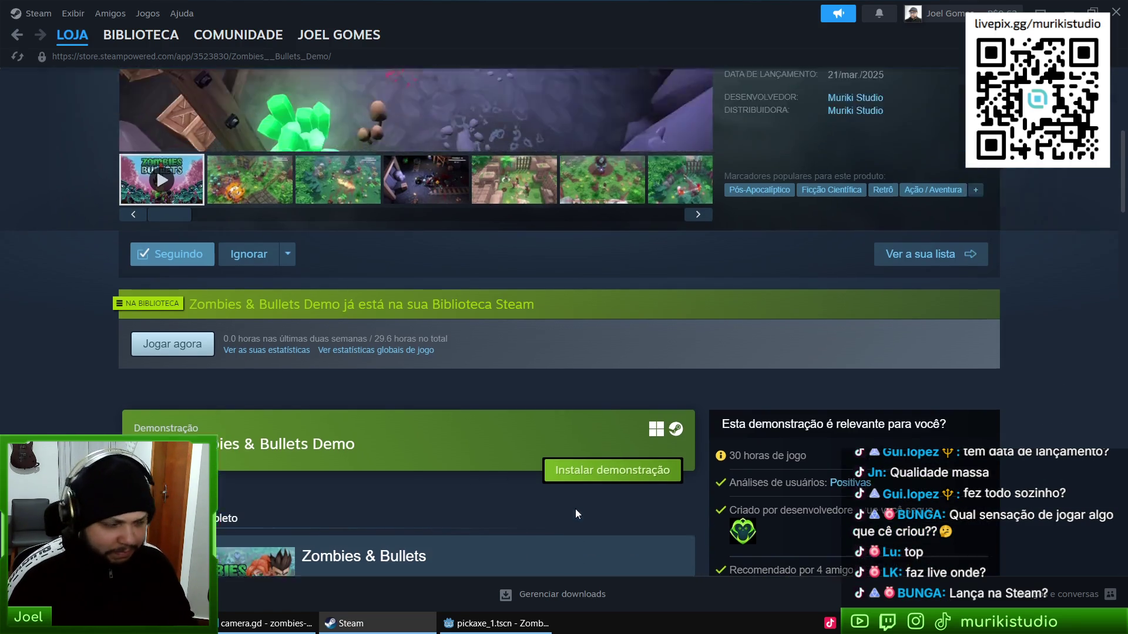
{"action": "scroll", "coordinate": [604, 415], "scroll_direction": "down", "scroll_amount": 4}
{"action": "scroll", "coordinate": [612, 414], "scroll_direction": "up", "scroll_amount": 4}
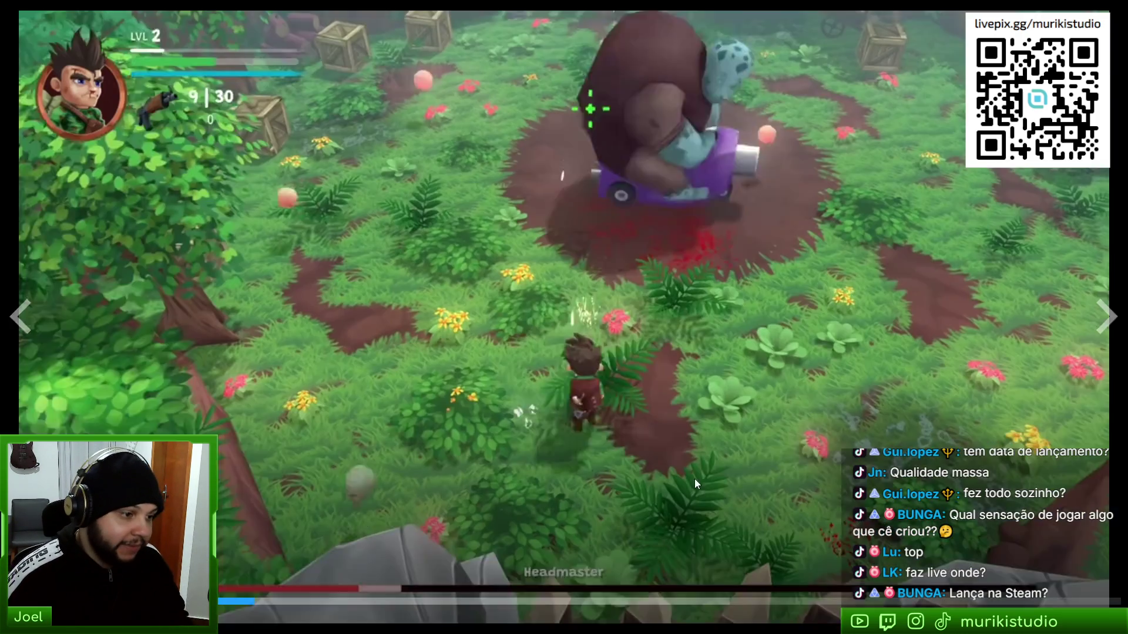
Step: Watch the trailer full screen, then return to the game's library page
{"action": "left_click", "coordinate": [694, 478]}
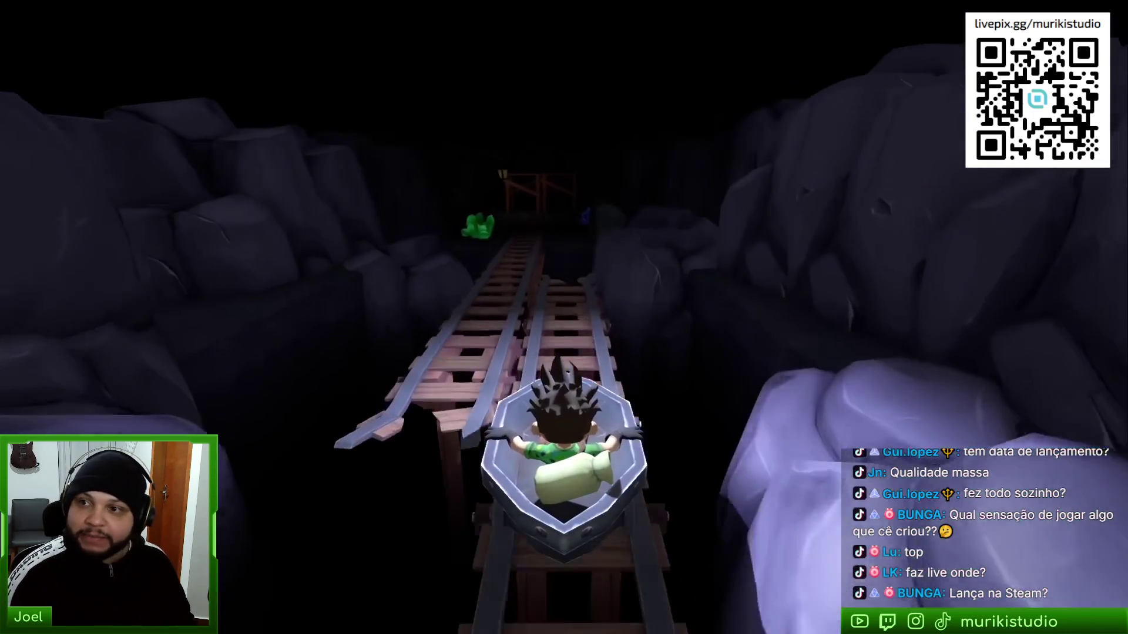
{"action": "mouse_move", "coordinate": [620, 302]}
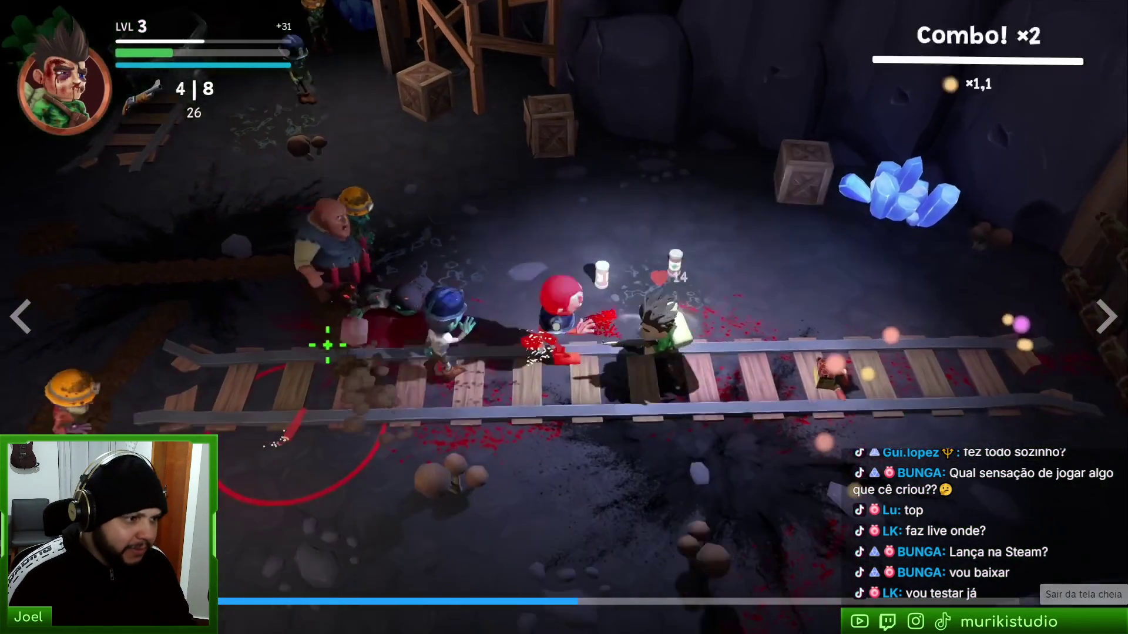
{"action": "double_click", "coordinate": [397, 288]}
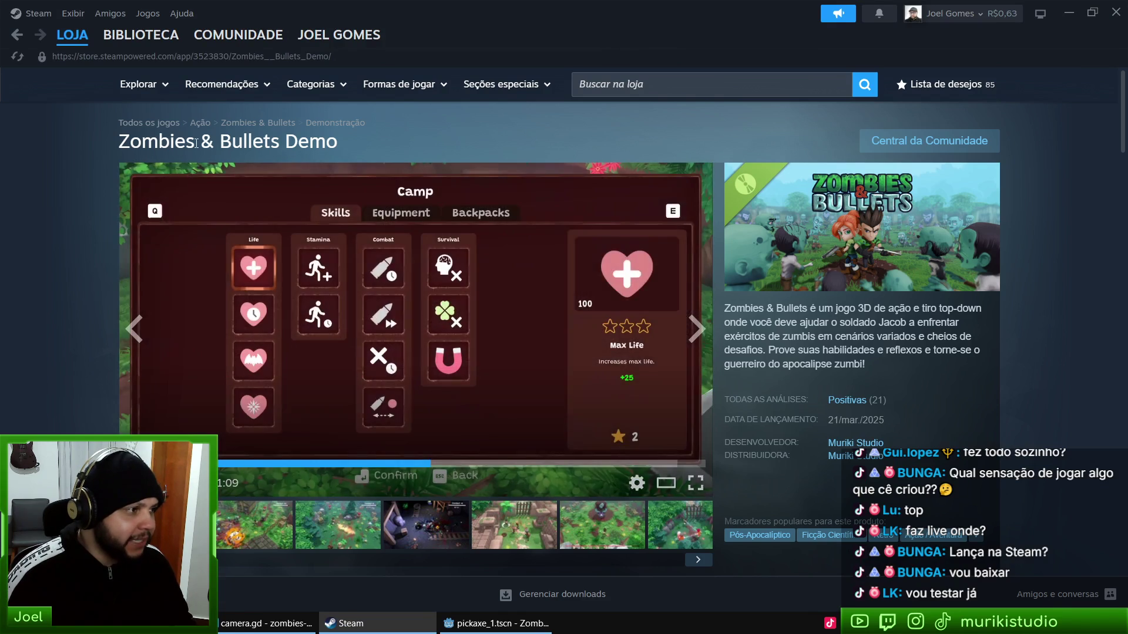
{"action": "left_click", "coordinate": [252, 68]}
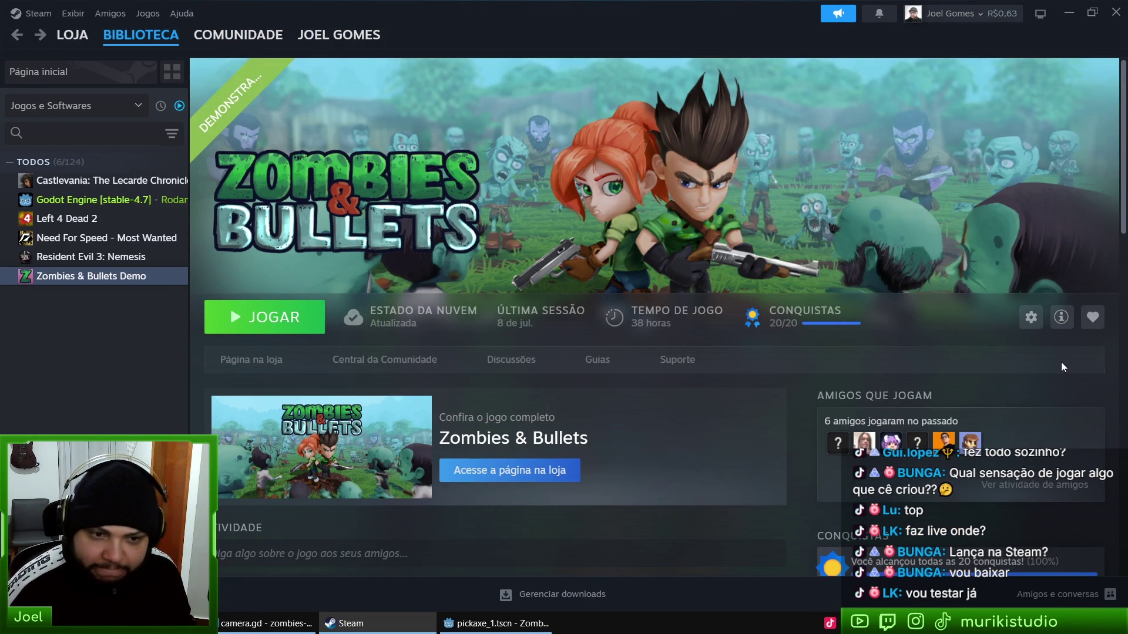
{"action": "key", "text": "alt+Tab"}
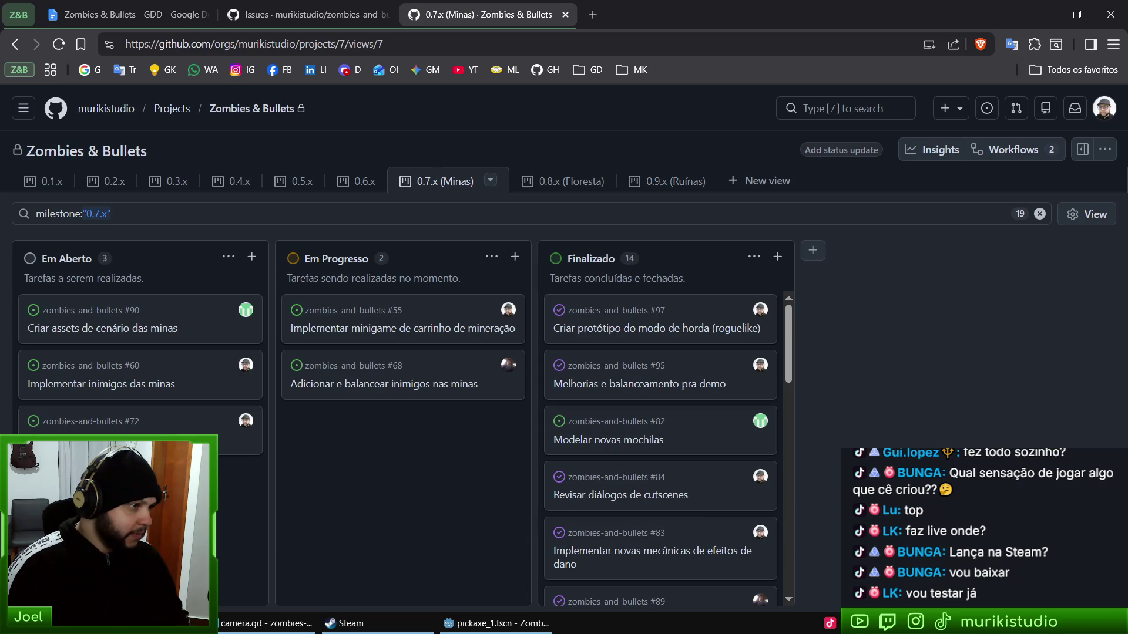
Step: Load murikistudio.com.br in a new tab and reset the page zoom with Ctrl+0
{"action": "key", "text": "ctrl+t"}
{"action": "type", "text": "muri"}
{"action": "key", "text": "Return"}
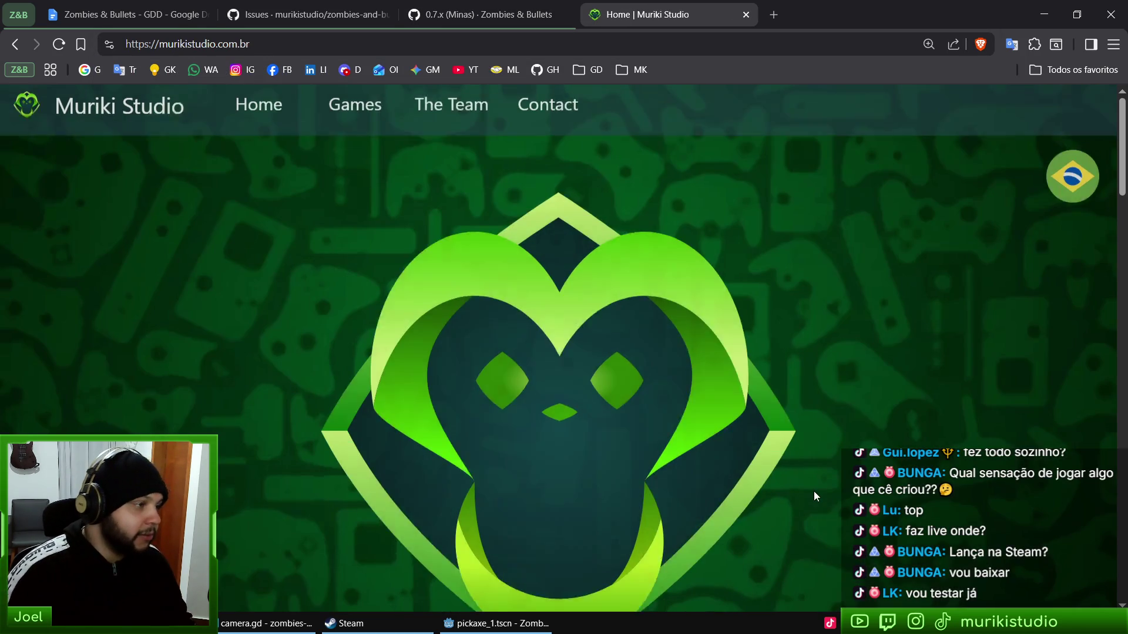
{"action": "key", "text": "ctrl+0"}
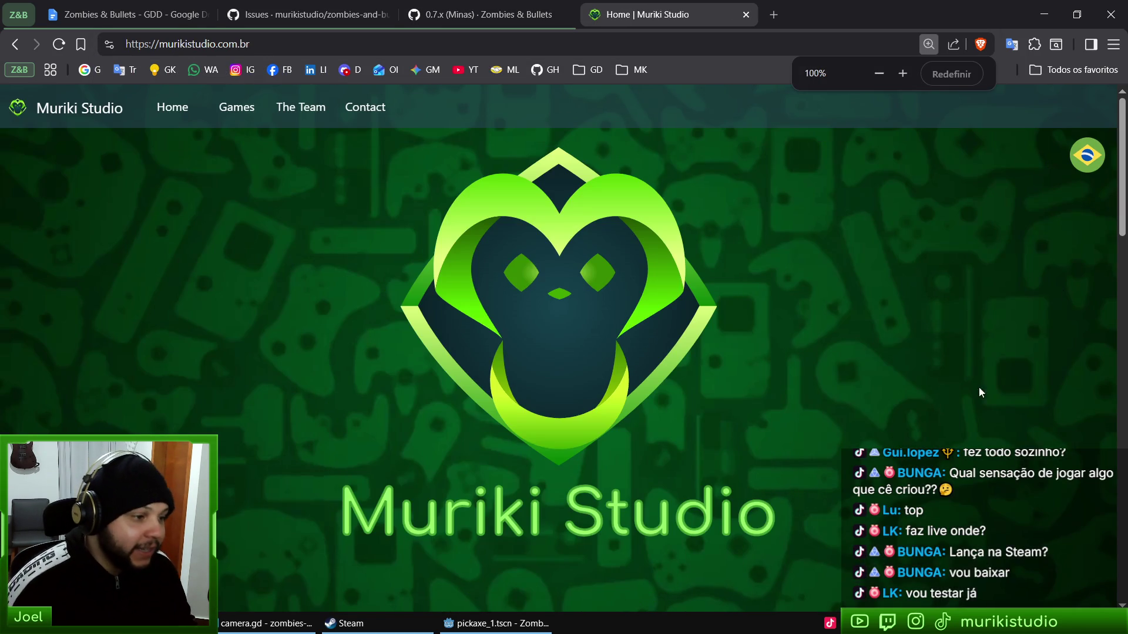
Step: Scroll up and down through the Muriki Studio homepage
{"action": "scroll", "coordinate": [726, 196], "scroll_direction": "down", "scroll_amount": 5}
{"action": "scroll", "coordinate": [466, 353], "scroll_direction": "up", "scroll_amount": 1}
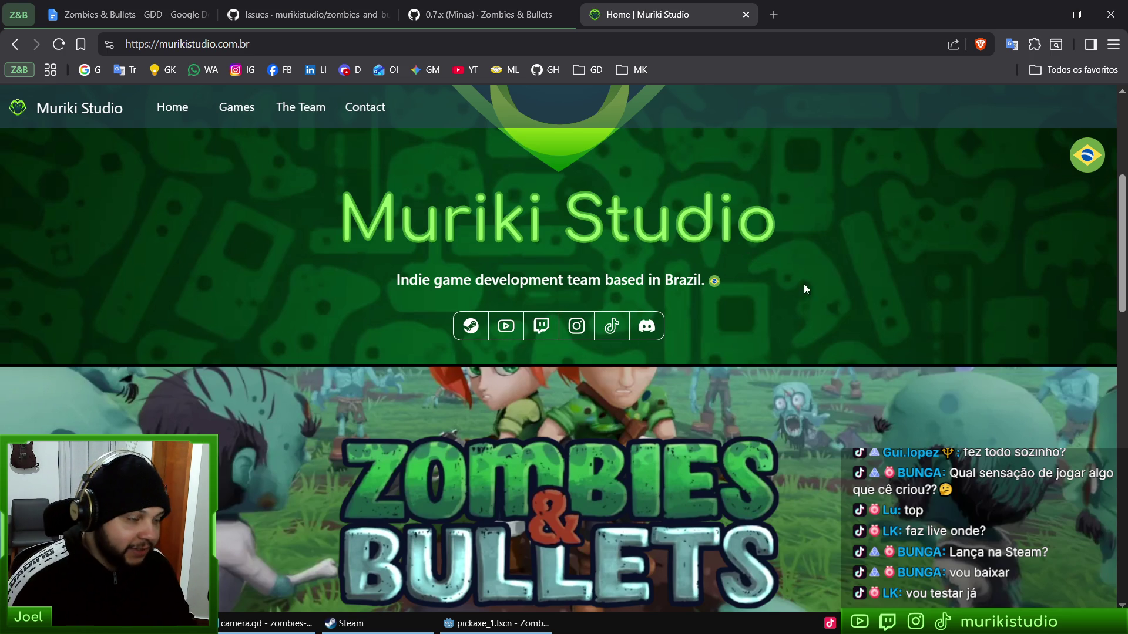
{"action": "scroll", "coordinate": [804, 288], "scroll_direction": "up", "scroll_amount": 3}
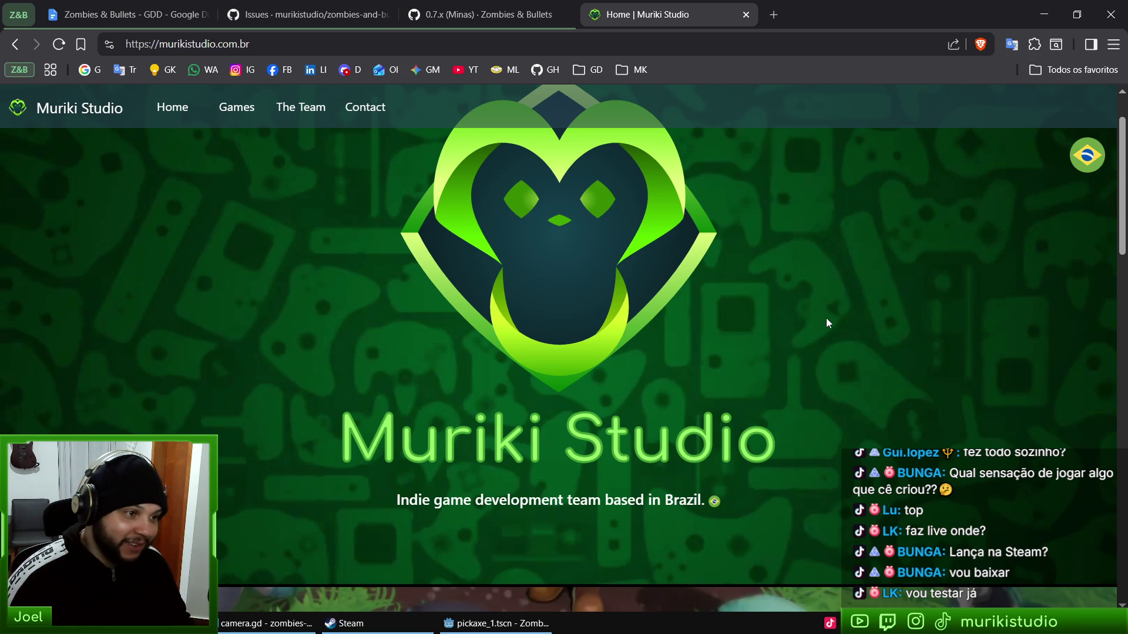
{"action": "scroll", "coordinate": [826, 319], "scroll_direction": "up", "scroll_amount": 1}
{"action": "scroll", "coordinate": [932, 305], "scroll_direction": "down", "scroll_amount": 5}
{"action": "scroll", "coordinate": [871, 422], "scroll_direction": "up", "scroll_amount": 5}
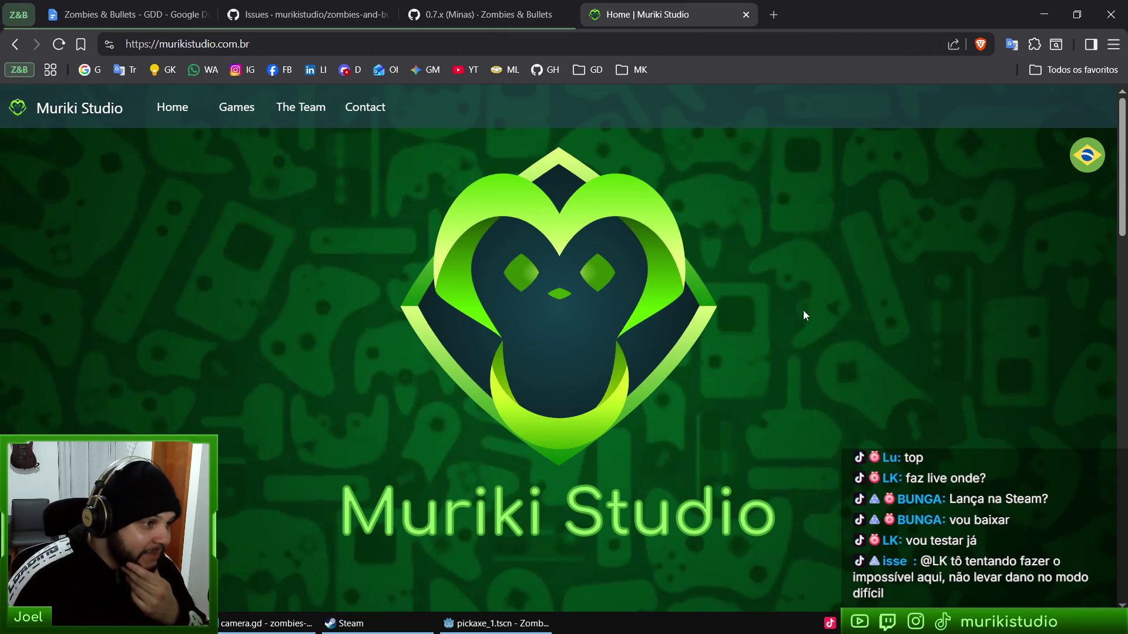
{"action": "scroll", "coordinate": [781, 320], "scroll_direction": "down", "scroll_amount": 1}
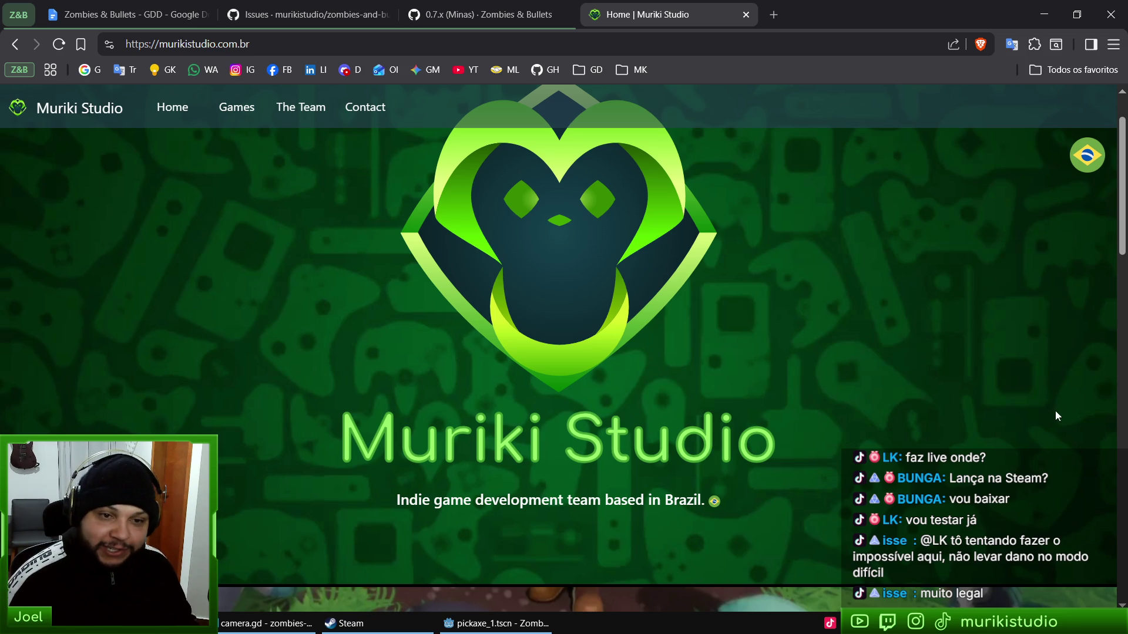
{"action": "scroll", "coordinate": [891, 357], "scroll_direction": "up", "scroll_amount": 2}
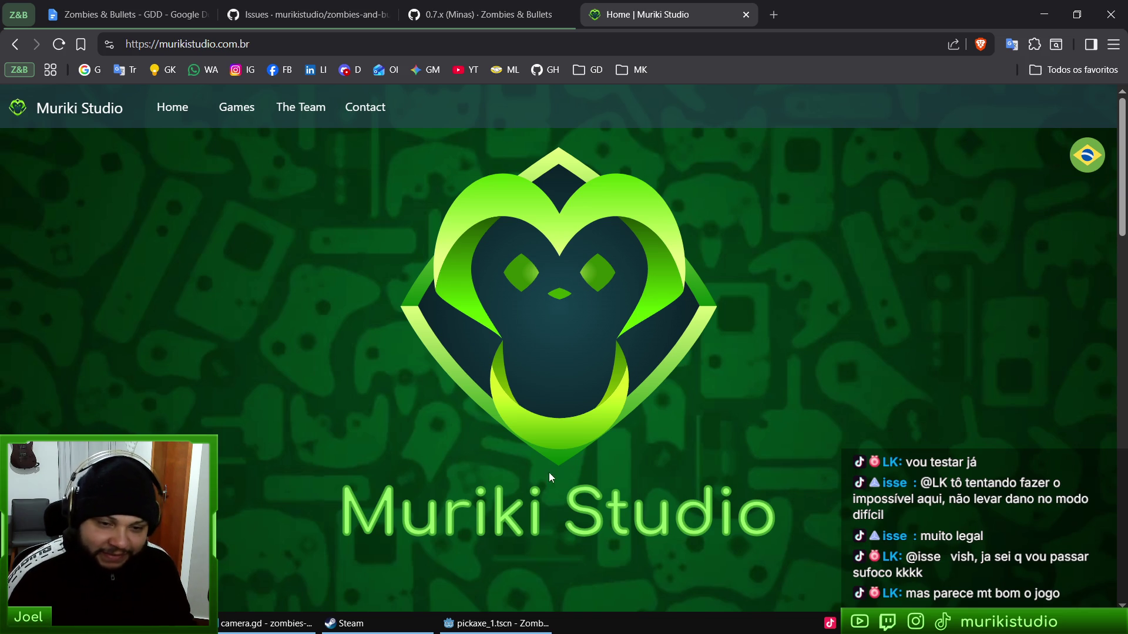
Step: Open the Zombies & Bullets Demo store page in Steam and watch its trailer full screen
{"action": "left_click", "coordinate": [417, 619]}
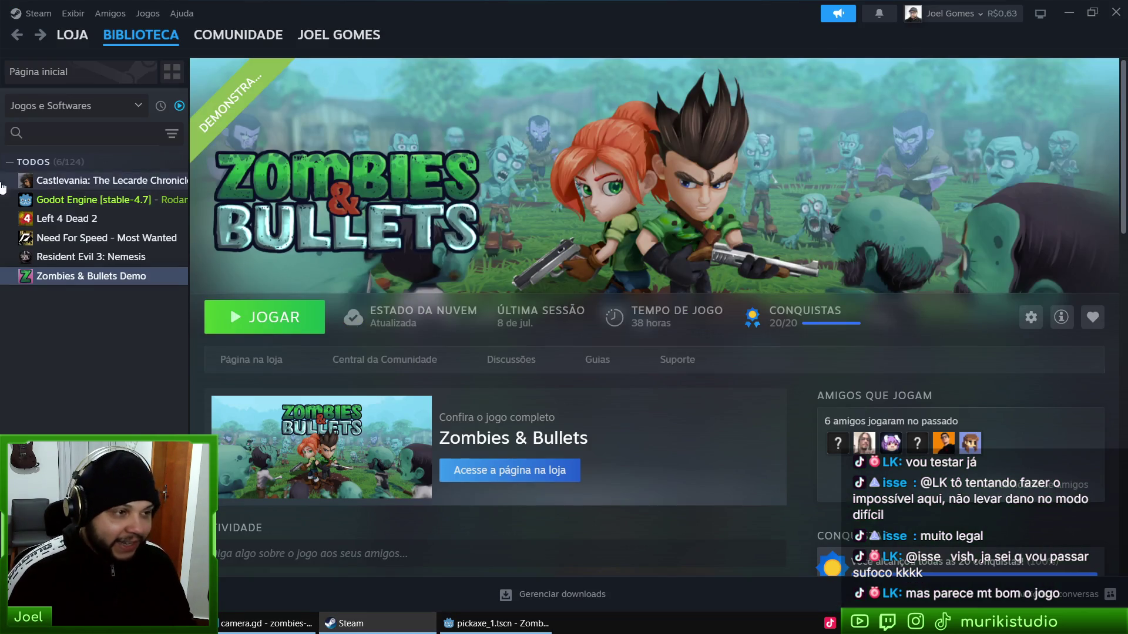
{"action": "left_click", "coordinate": [258, 359]}
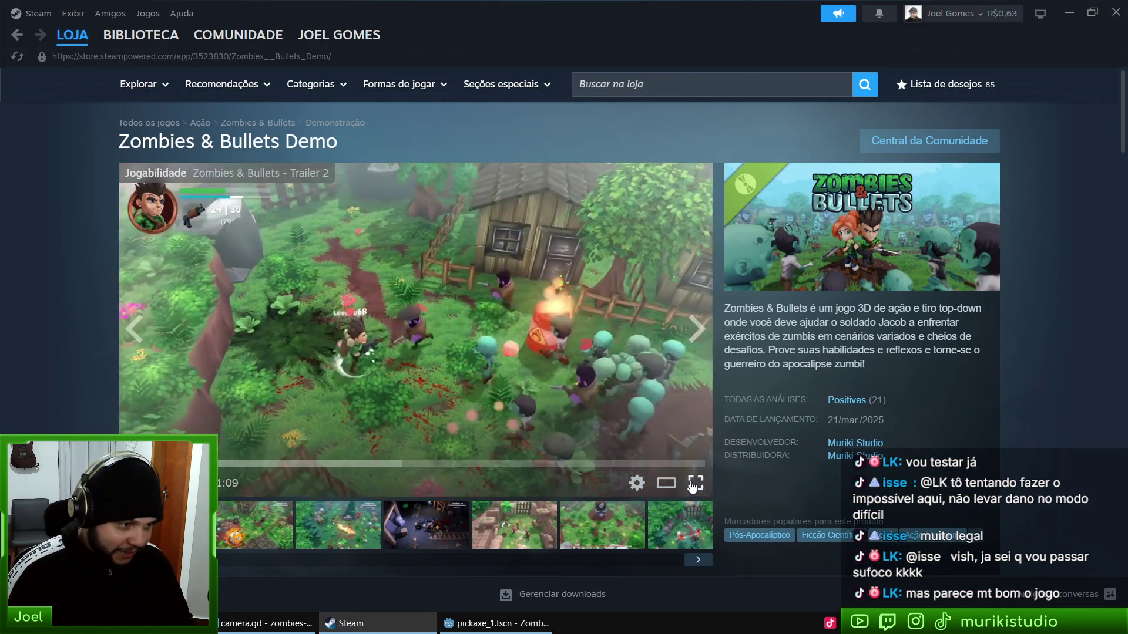
{"action": "left_click", "coordinate": [696, 483]}
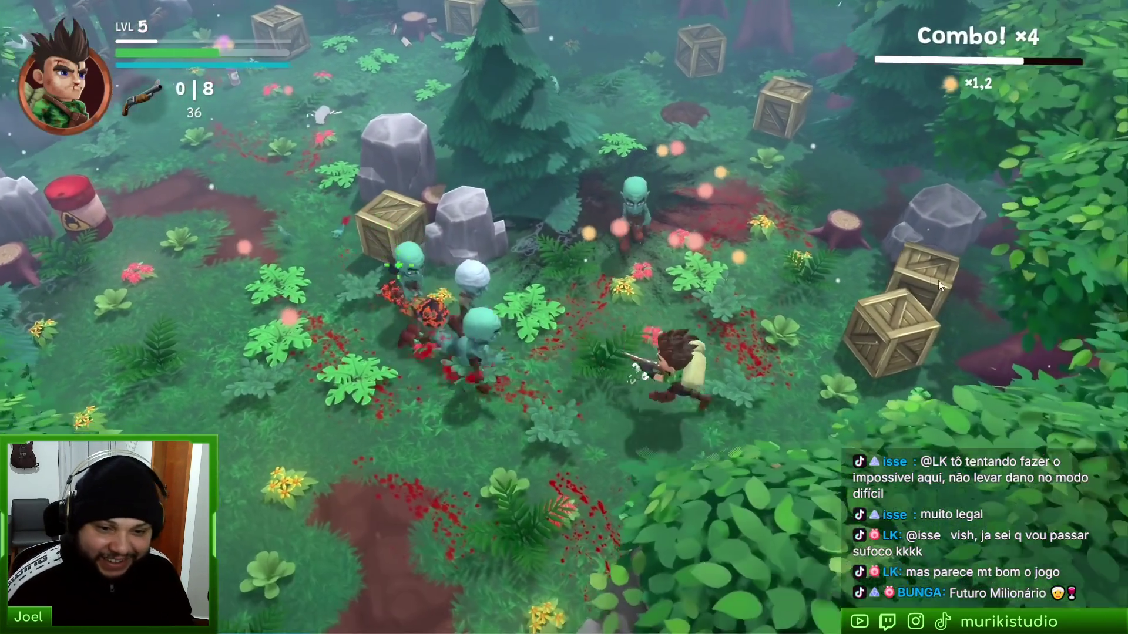
{"action": "mouse_move", "coordinate": [942, 356]}
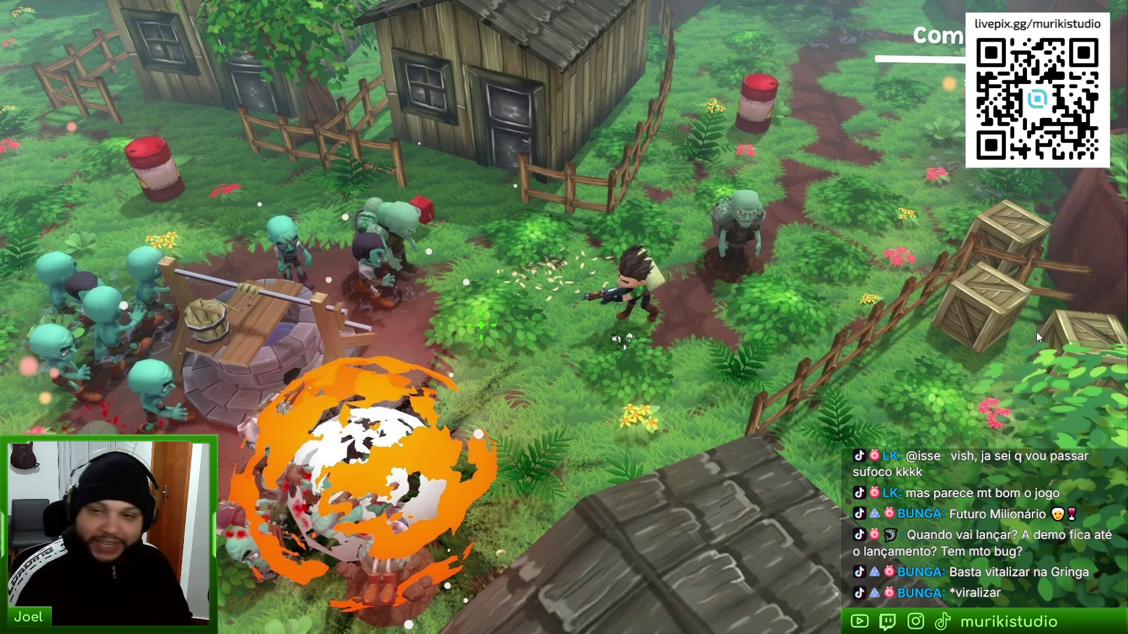
{"action": "mouse_move", "coordinate": [1040, 556]}
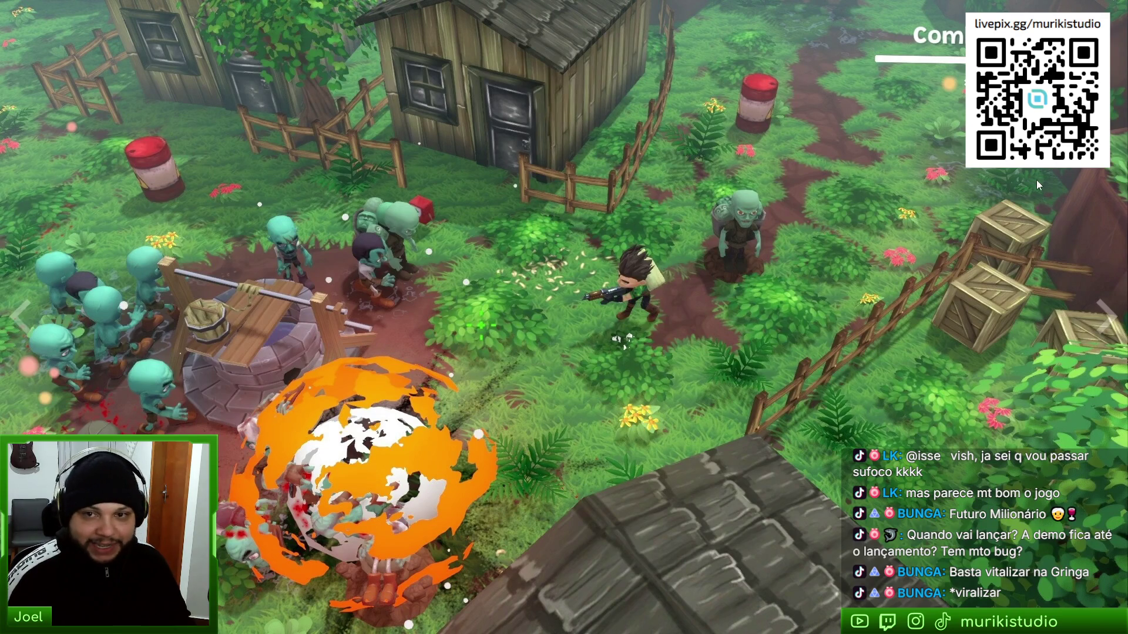
{"action": "key", "text": "Escape"}
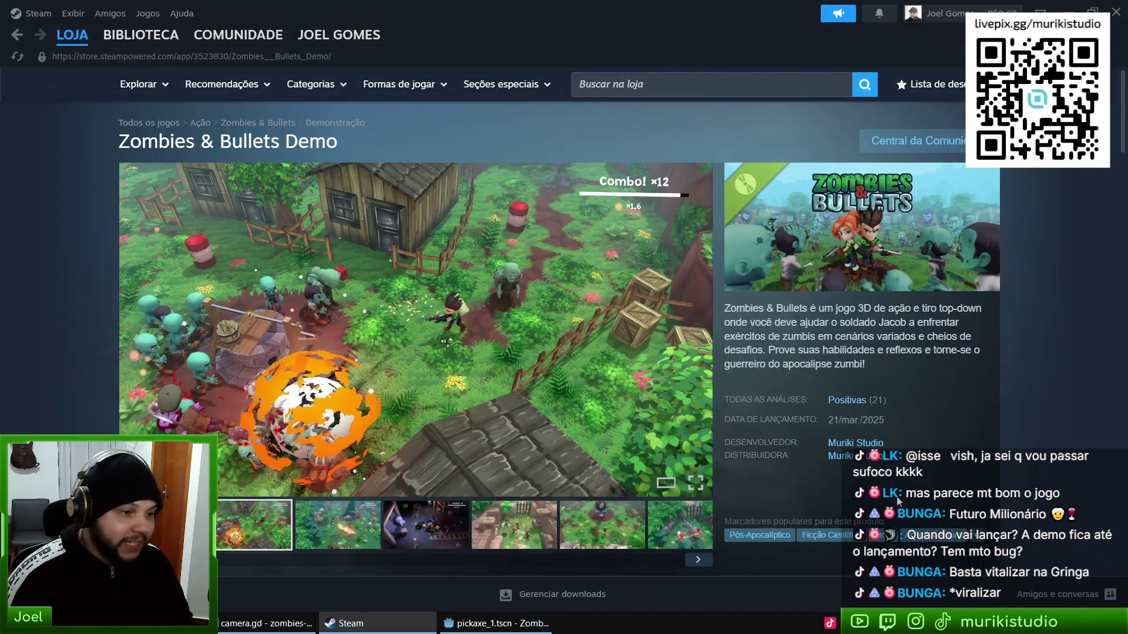
Step: Scroll down to the system requirements: 4 GB RAM minimum, 8 GB recommended
{"action": "scroll", "coordinate": [900, 421], "scroll_direction": "down", "scroll_amount": 7}
{"action": "scroll", "coordinate": [911, 429], "scroll_direction": "down", "scroll_amount": 15}
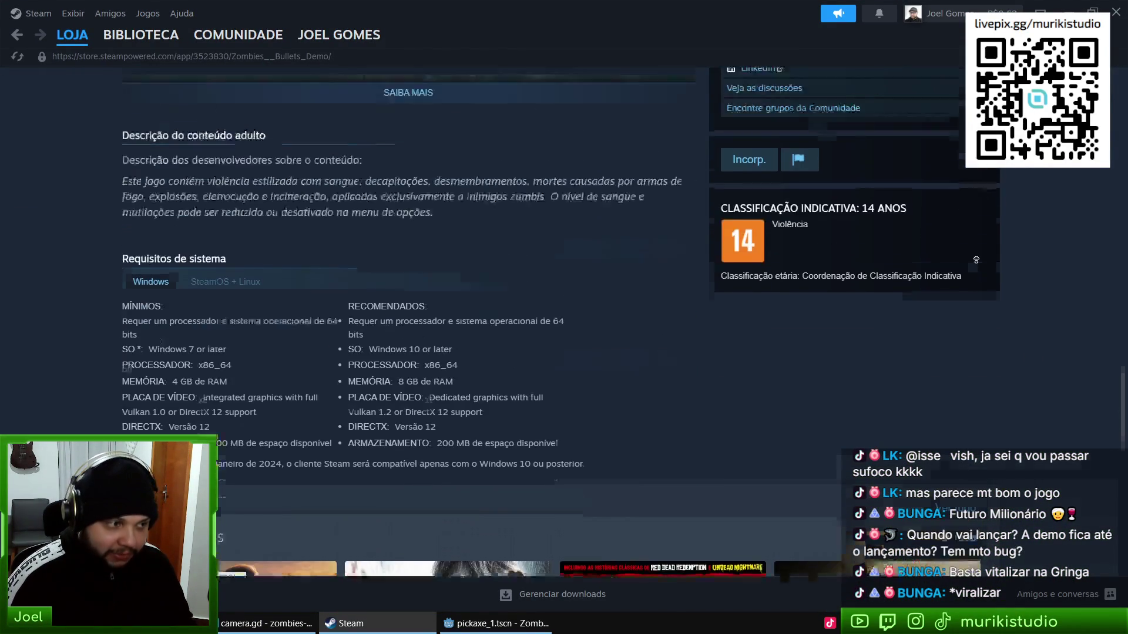
{"action": "scroll", "coordinate": [710, 380], "scroll_direction": "down", "scroll_amount": 4}
{"action": "scroll", "coordinate": [728, 382], "scroll_direction": "up", "scroll_amount": 2}
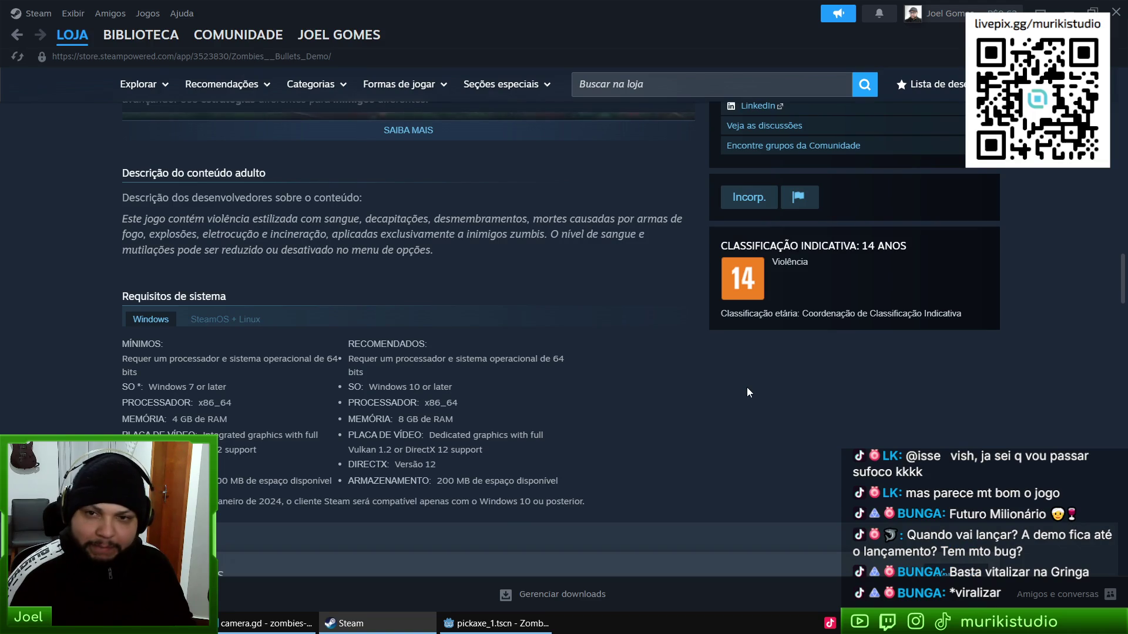